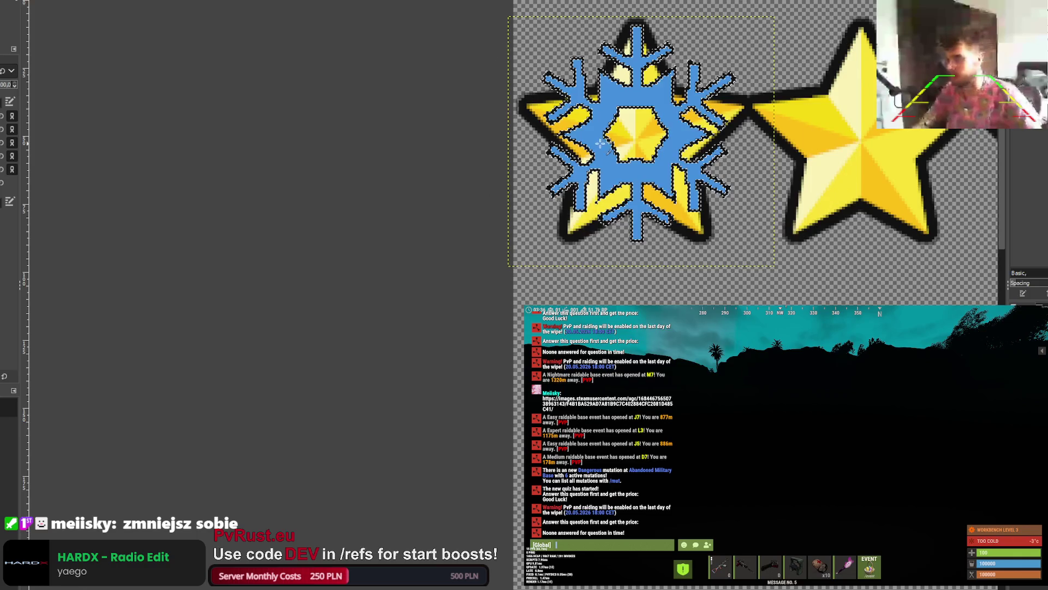
Step: Paint a dark fill inside the snowflake selection
scroll(592, 173, "up", 5)
scroll(591, 172, "down", 5)
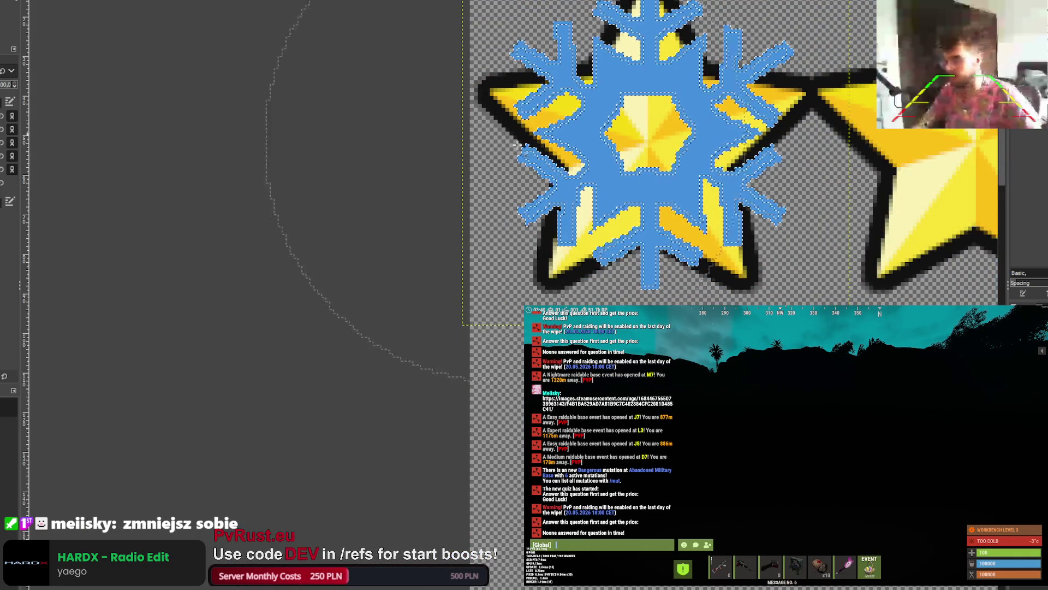
left_click(480, 195)
scroll(756, 163, "up", 5)
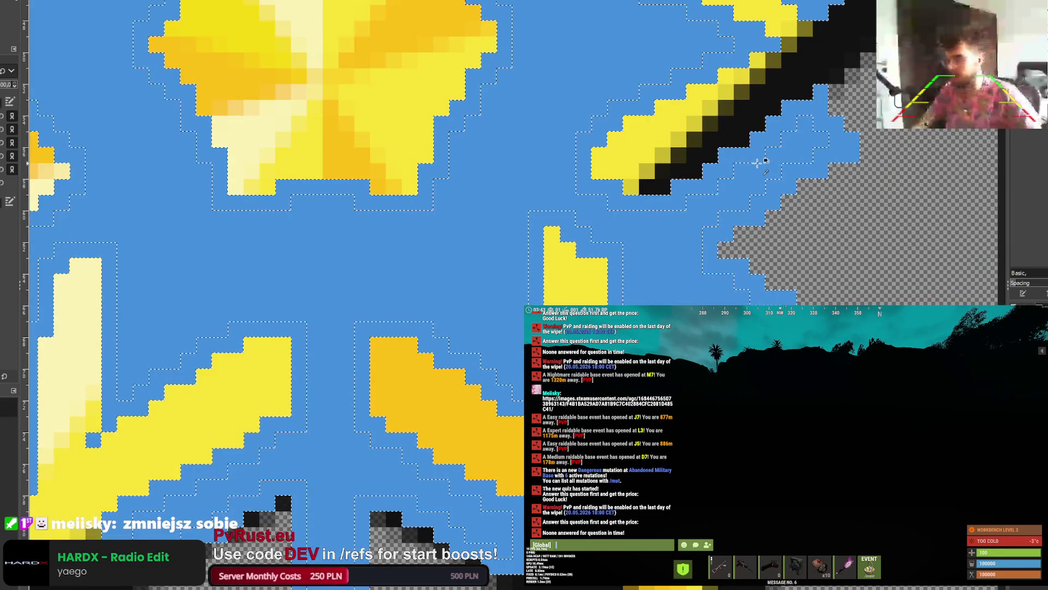
scroll(756, 163, "down", 5)
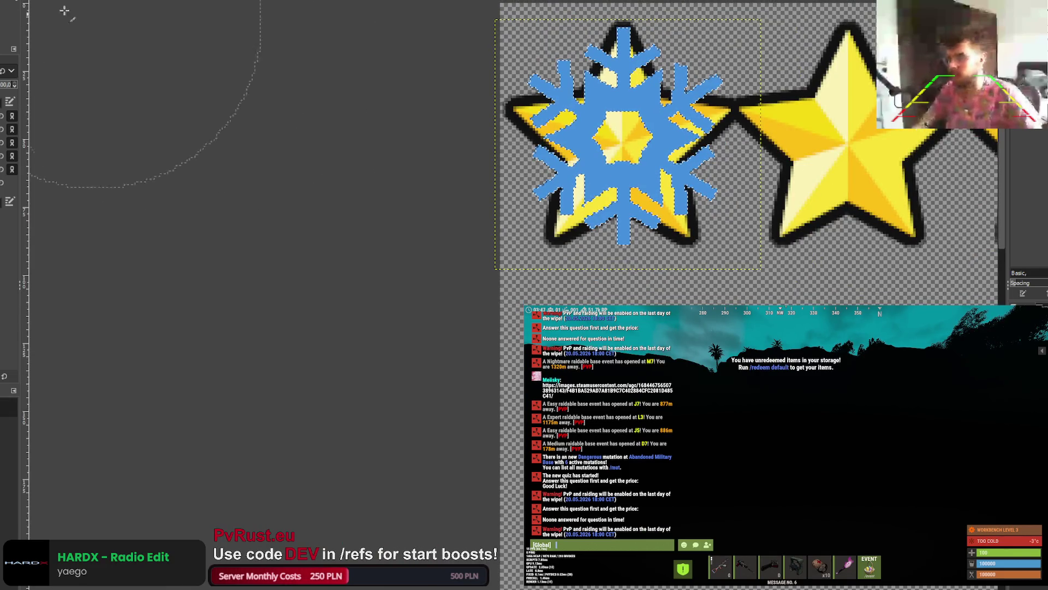
Step: Move the snowflake layer down below the left star and deselect everything
key("r")
mouse_move(622, 136)
left_mouse_down()
mouse_move(628, 391)
mouse_move(629, 376)
left_mouse_up()
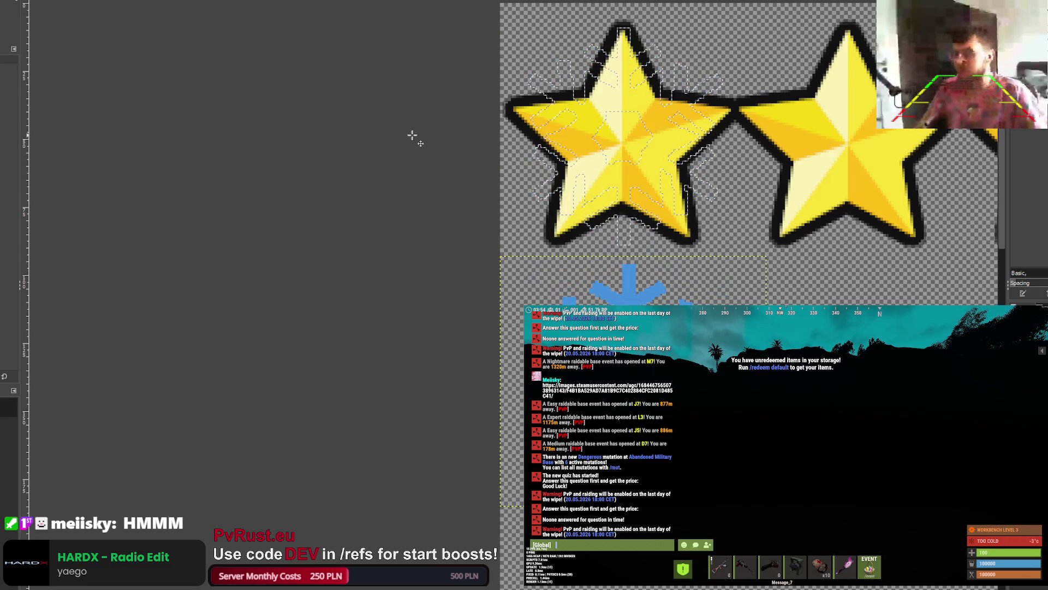
key("Page_Down")
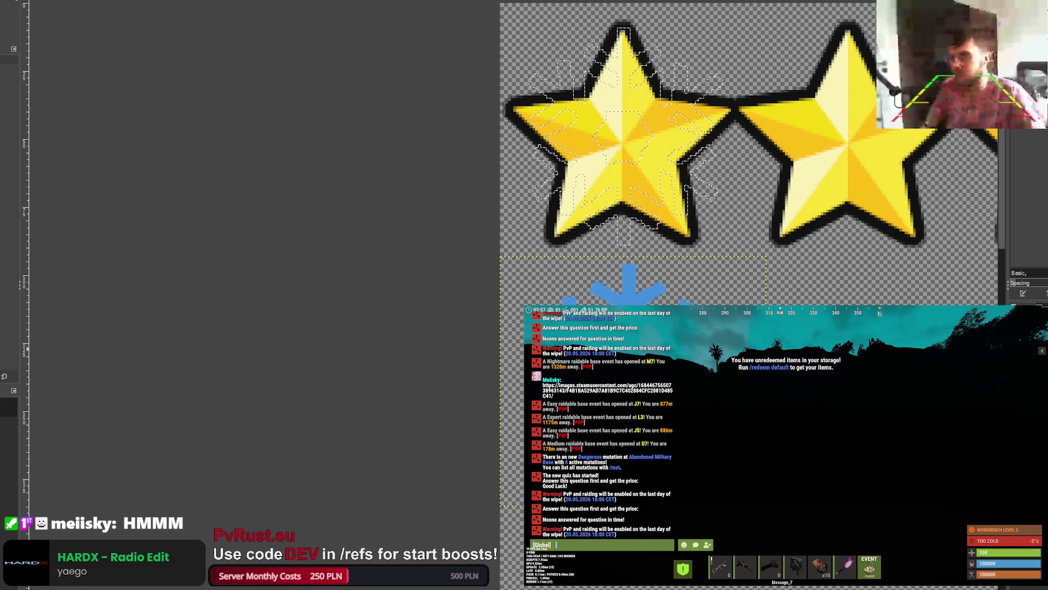
key("ctrl+shift+a")
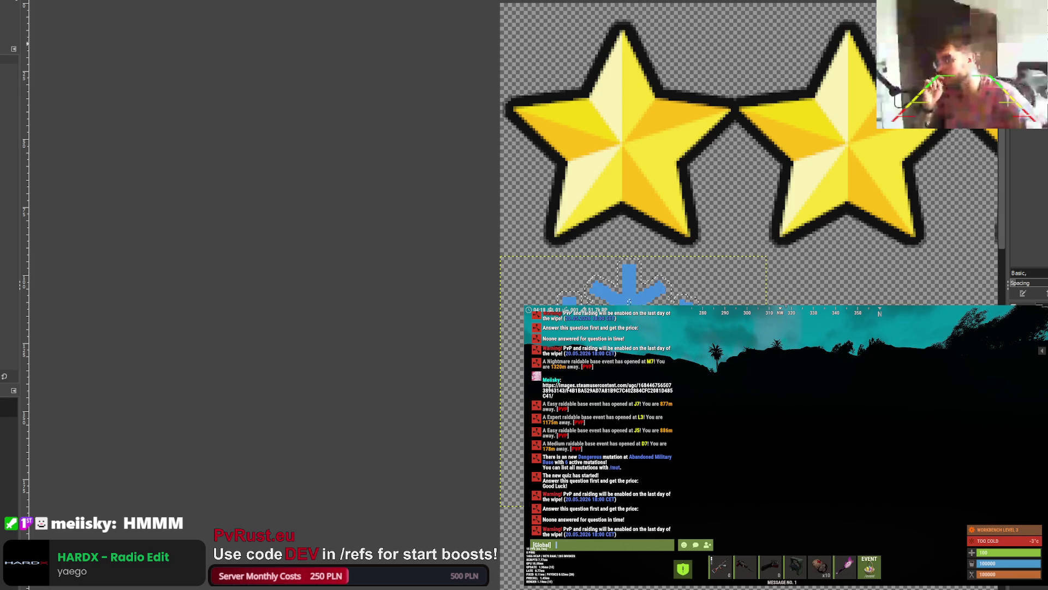
scroll(415, 328, "up", 3)
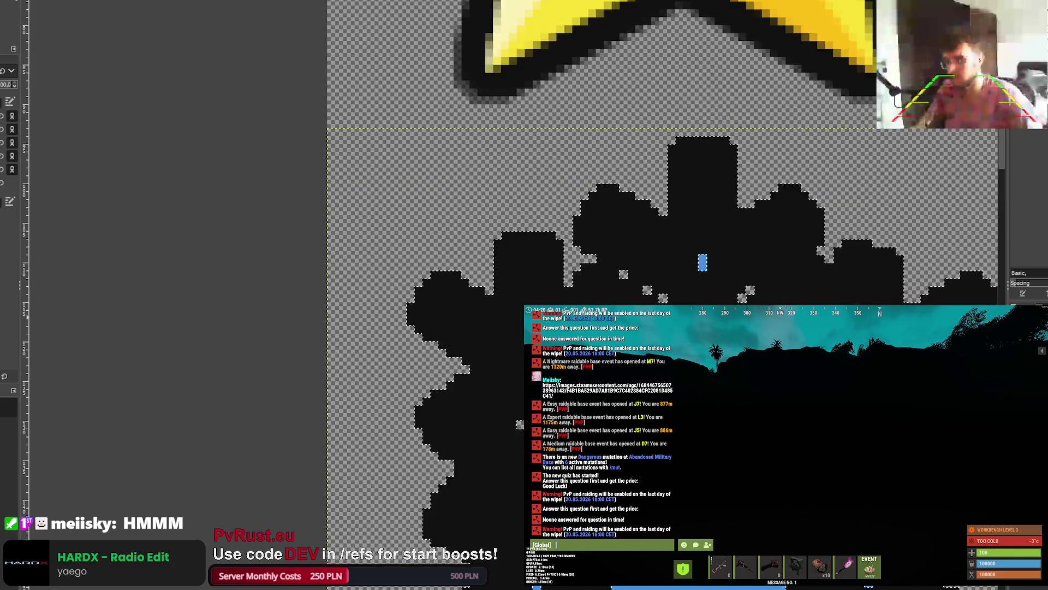
Step: Undo each trial black fill and black paint on the snowflake's arms, leaving it plain blue
scroll(703, 263, "down", 3)
key("ctrl+z")
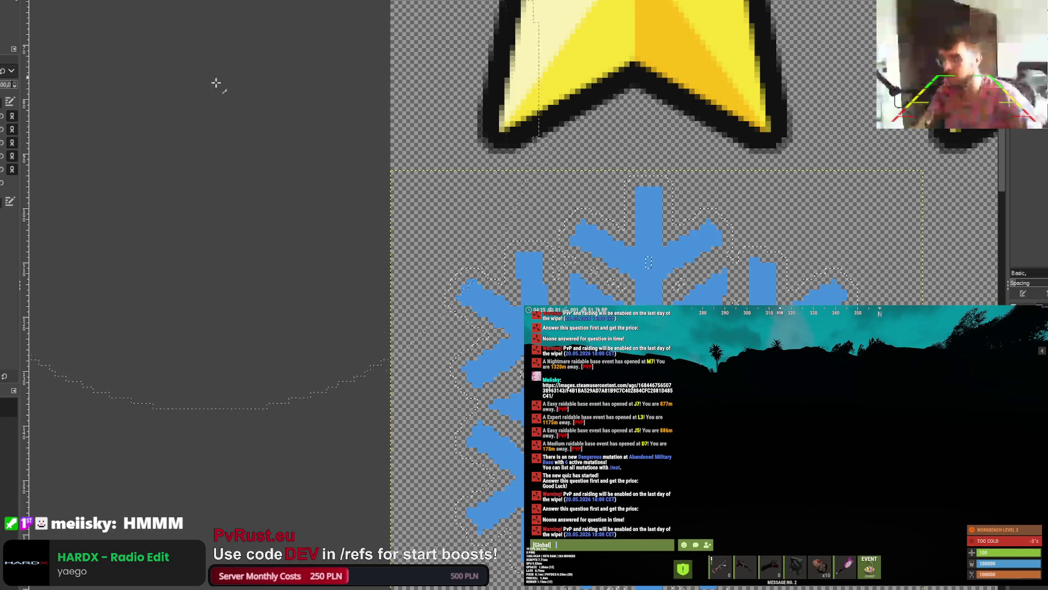
scroll(216, 83, "down", 3)
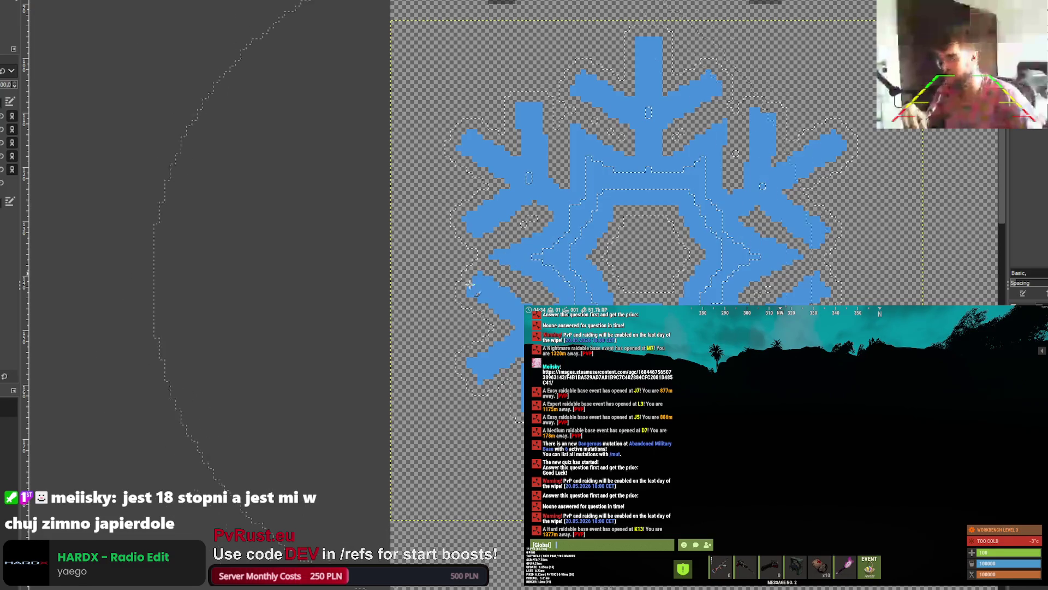
scroll(514, 281, "down", 3)
left_click_drag(551, 208, 598, 234)
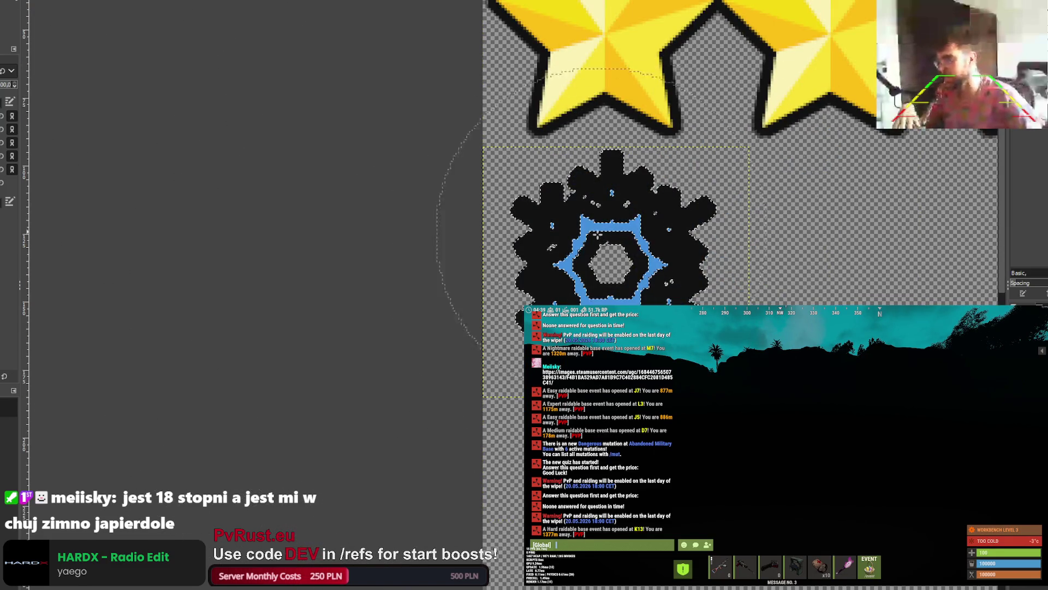
key("ctrl+z")
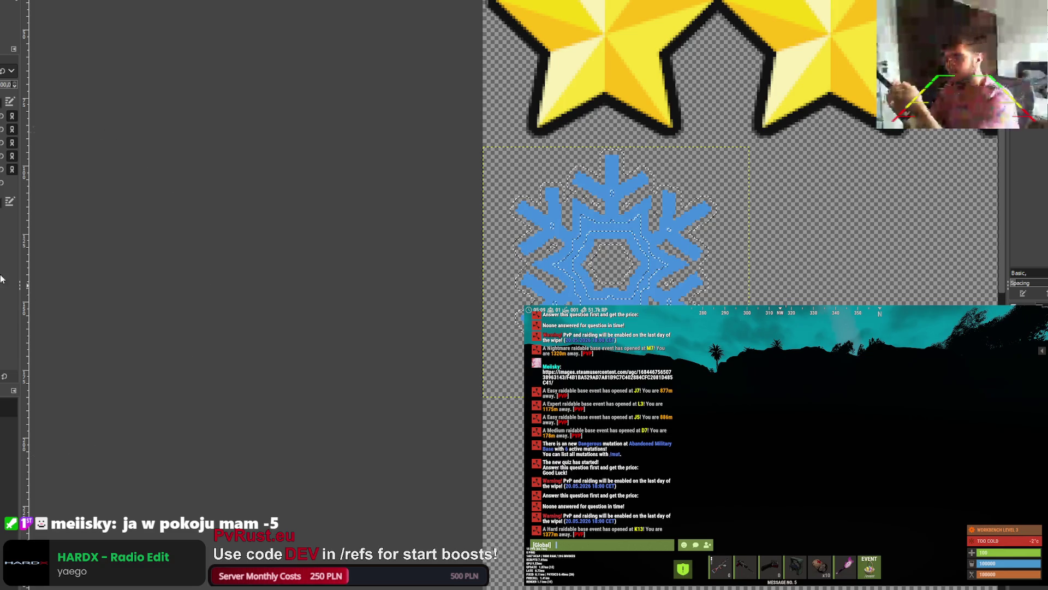
key("ctrl+comma")
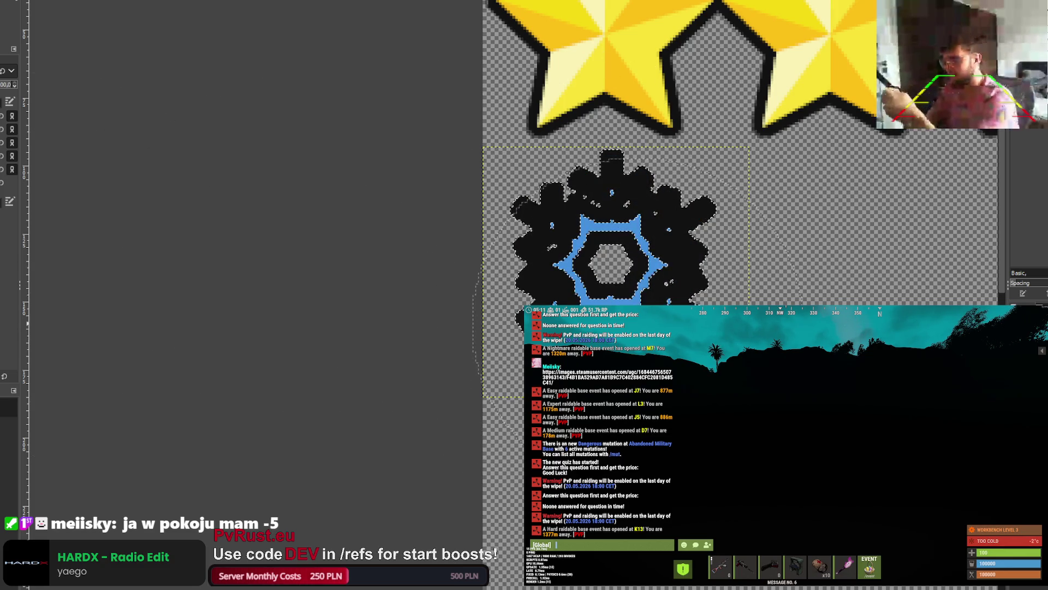
key("ctrl+z")
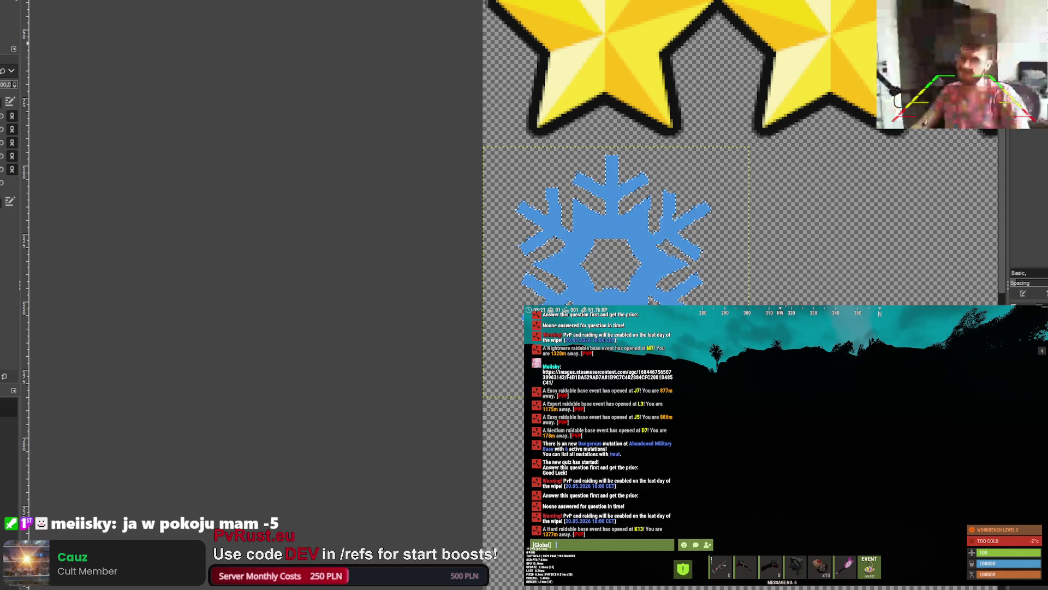
Step: Try a flat dark blue and a dark radial gradient inside the snowflake selection
left_click_drag(655, 283, 573, 245)
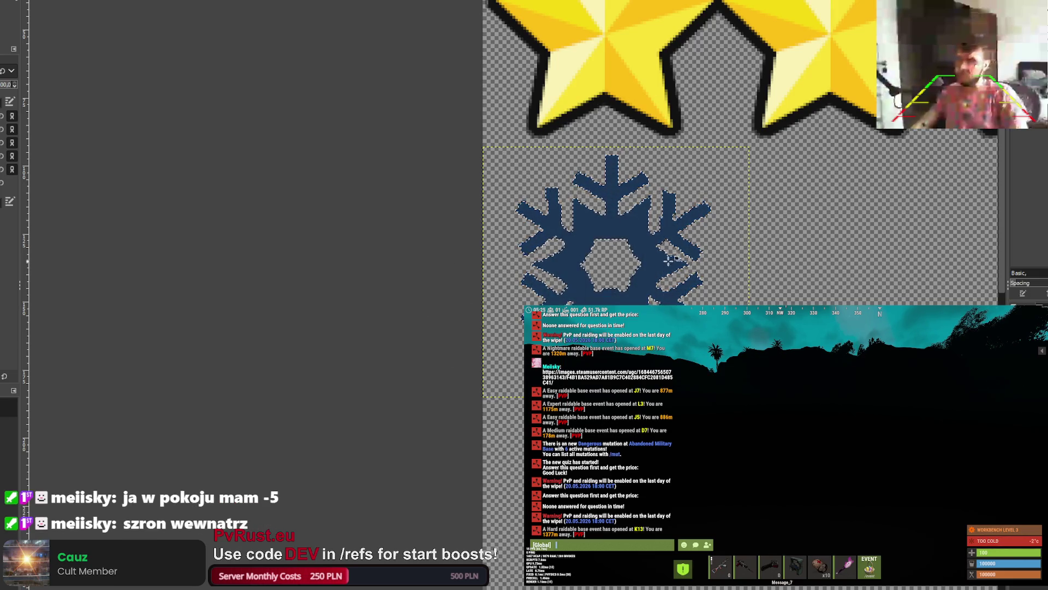
scroll(661, 283, "up", 5)
mouse_move(508, 234)
left_mouse_down()
mouse_move(491, 250)
mouse_move(385, 241)
left_mouse_up()
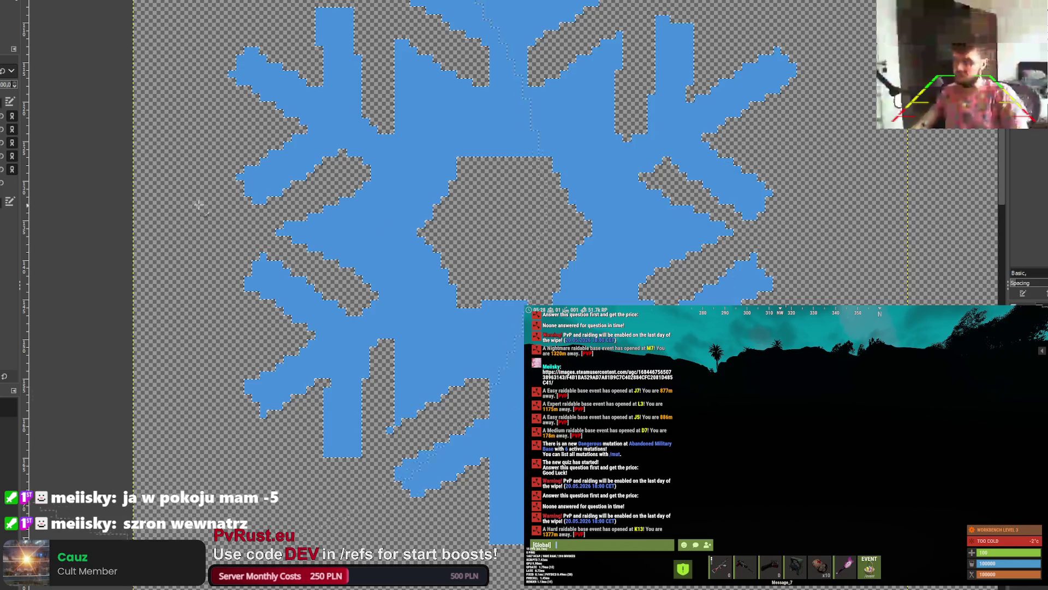
left_click_drag(507, 240, 493, 289)
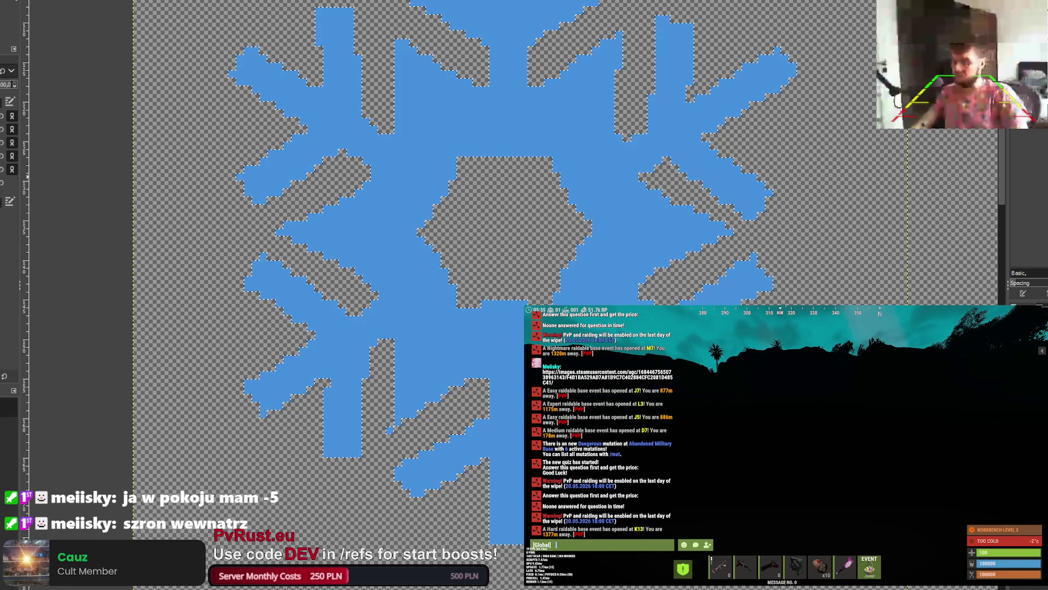
Step: Bucket-fill the snowflake navy twice and undo both fills, keeping it light blue
key("r")
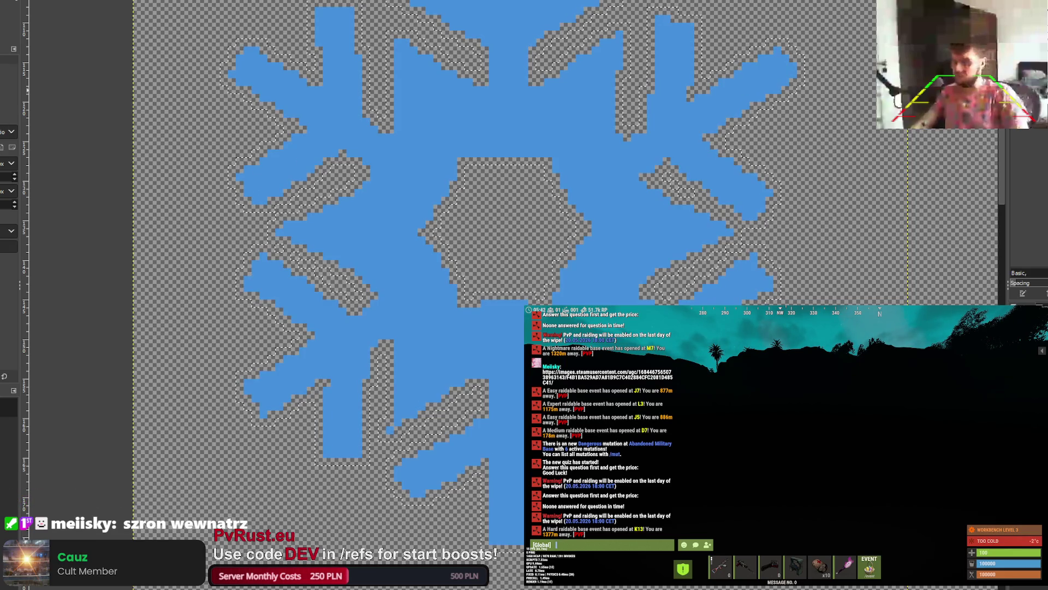
key("shift+b")
left_click(406, 78)
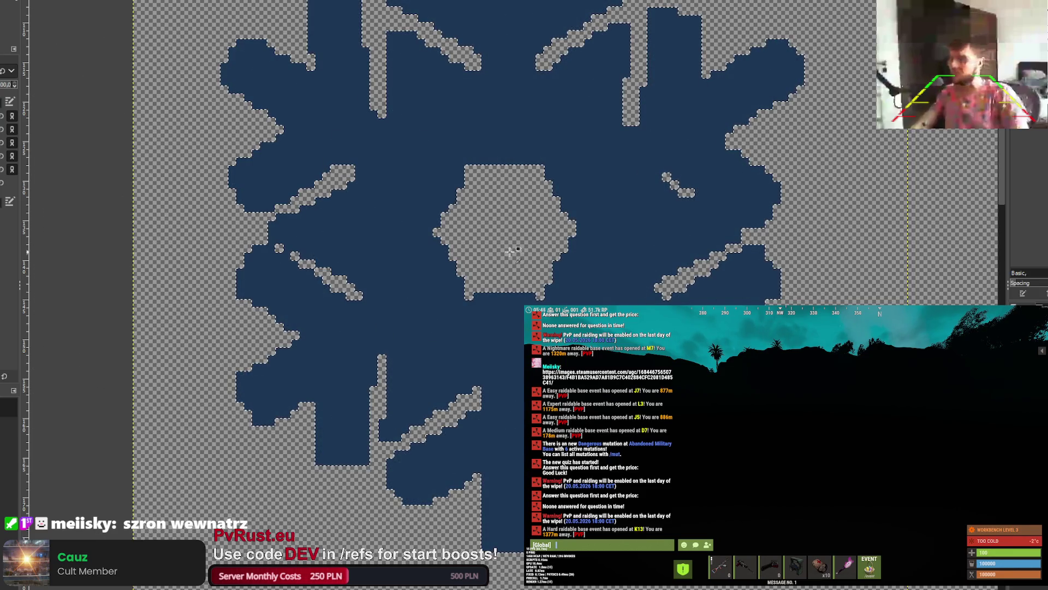
key("ctrl+z")
scroll(461, 236, "down", 2)
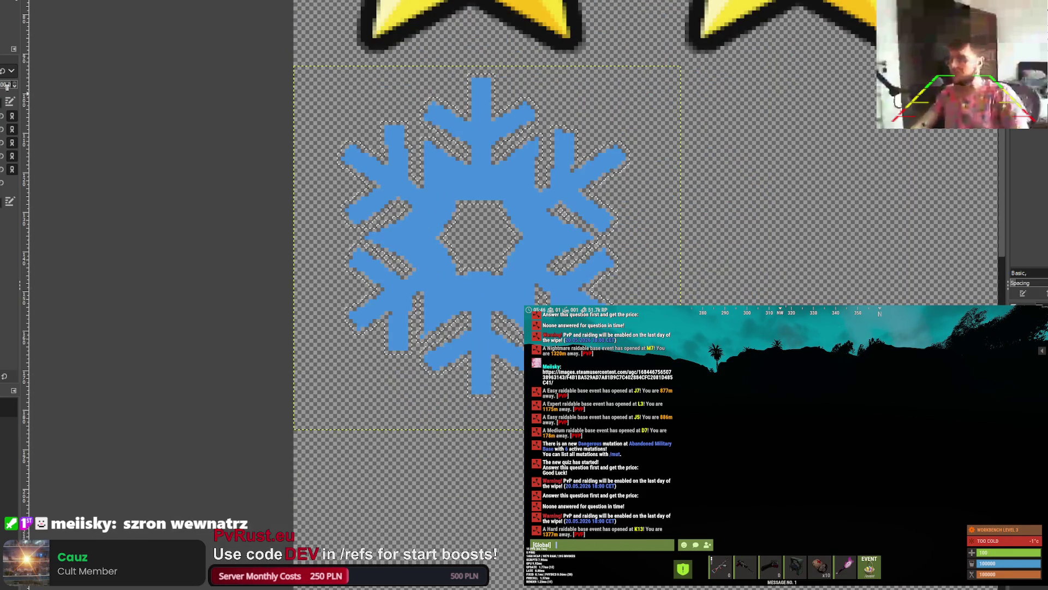
left_click(338, 107)
key("ctrl+z")
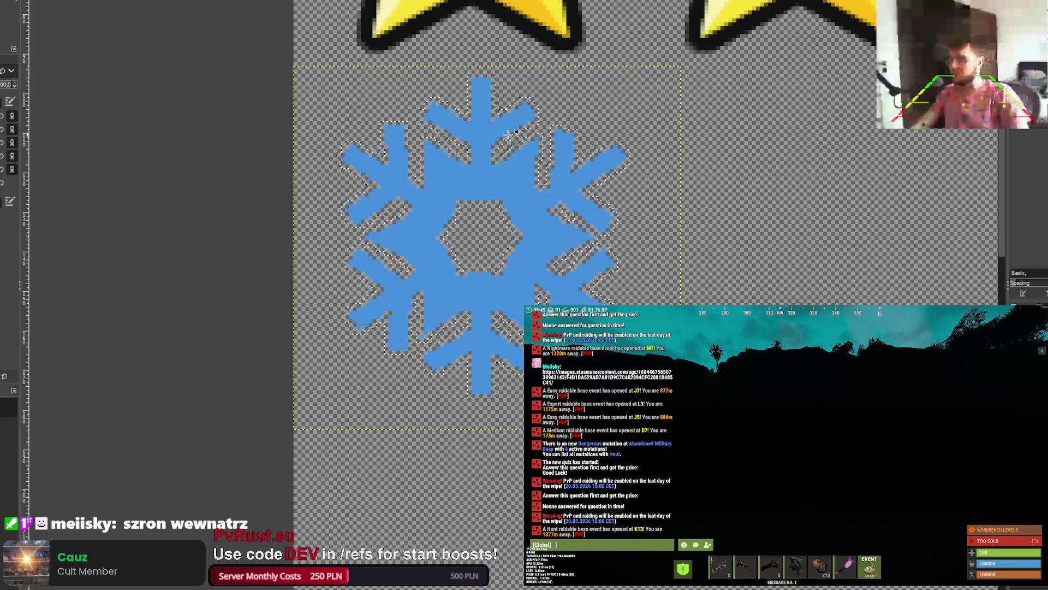
scroll(543, 150, "down", 3)
scroll(569, 117, "up", 3)
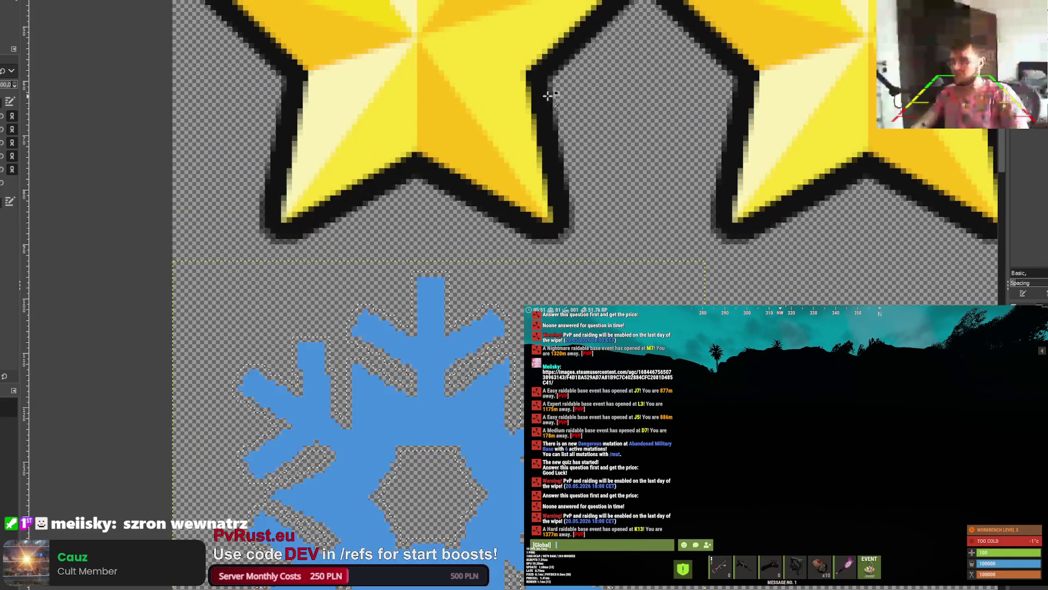
scroll(546, 97, "down", 3)
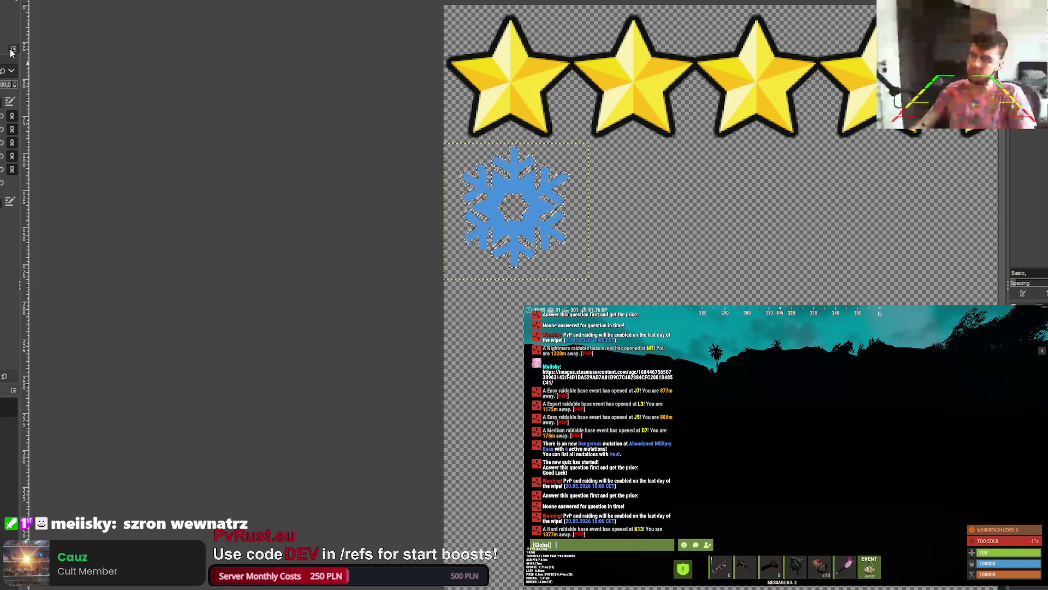
Step: Try a black fill and a dark outline on the snowflake, toggling the outline to compare
left_click(501, 177)
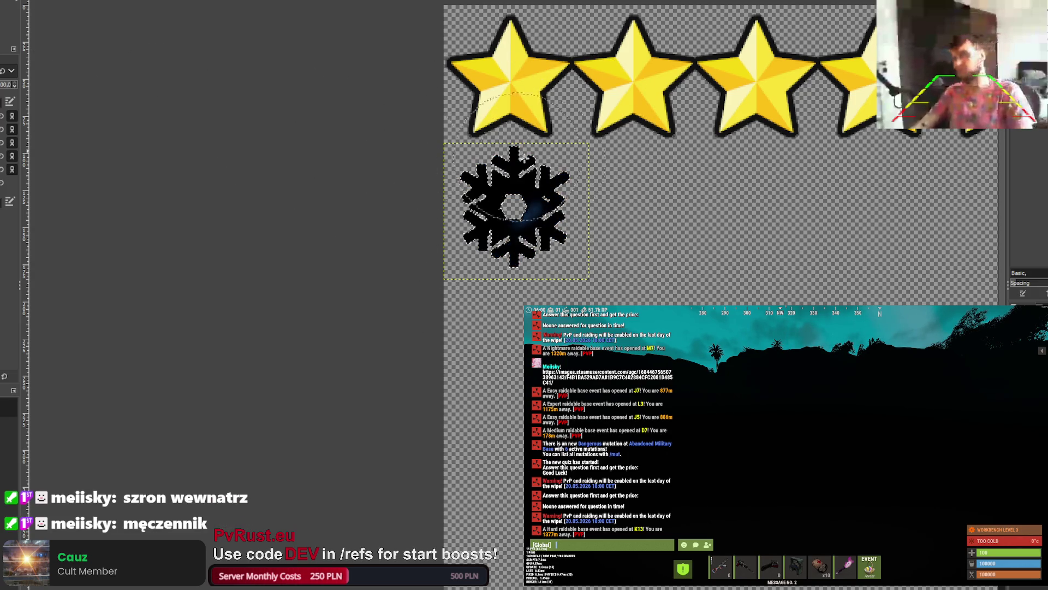
key("ctrl+z")
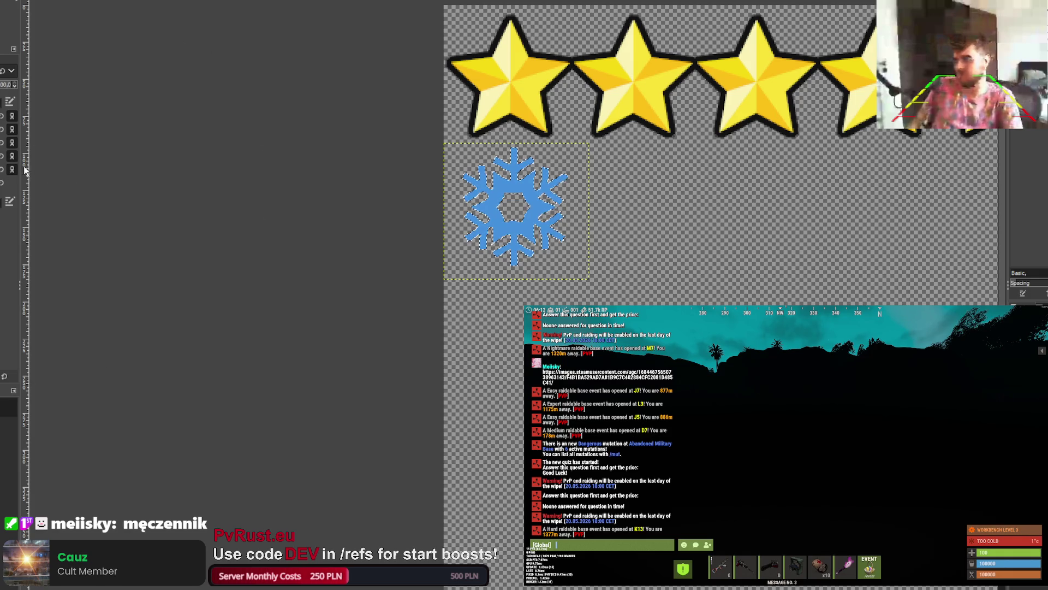
key("ctrl+f")
scroll(527, 171, "up", 5)
scroll(526, 171, "up", 2)
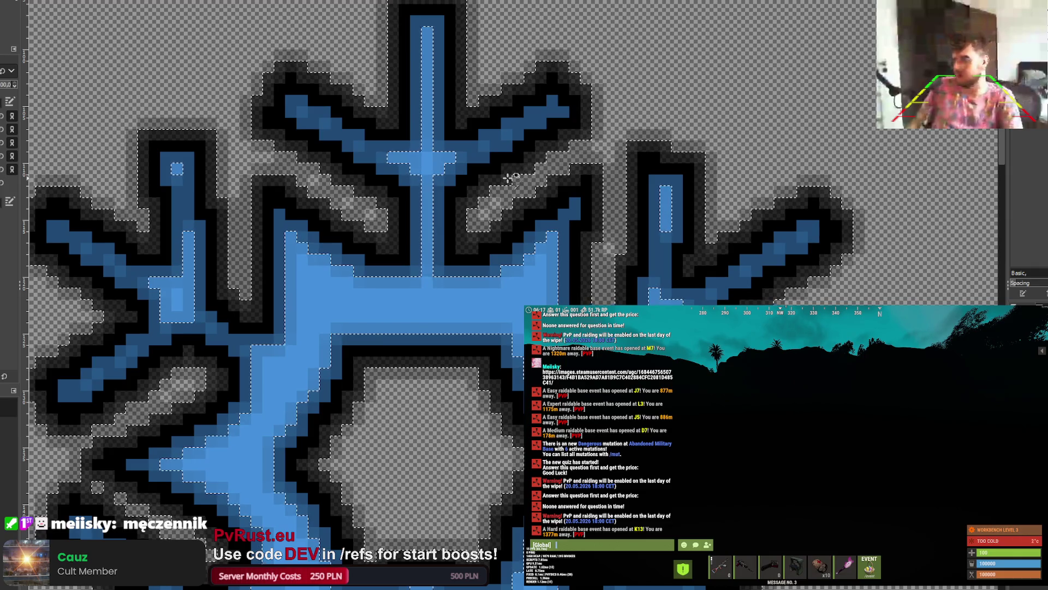
key("ctrl+z")
scroll(519, 172, "down", 3)
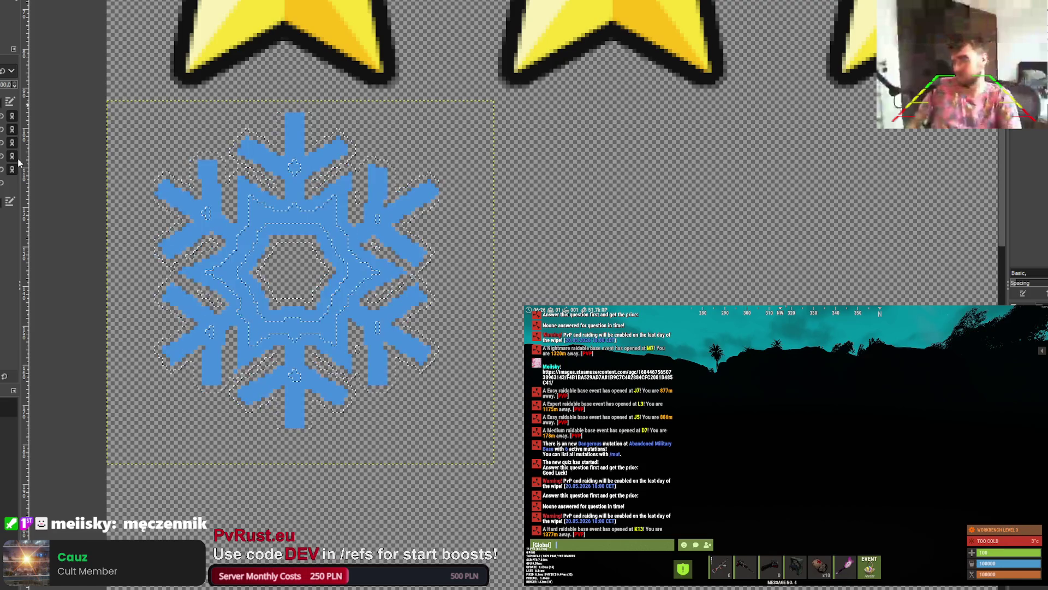
key("ctrl+y")
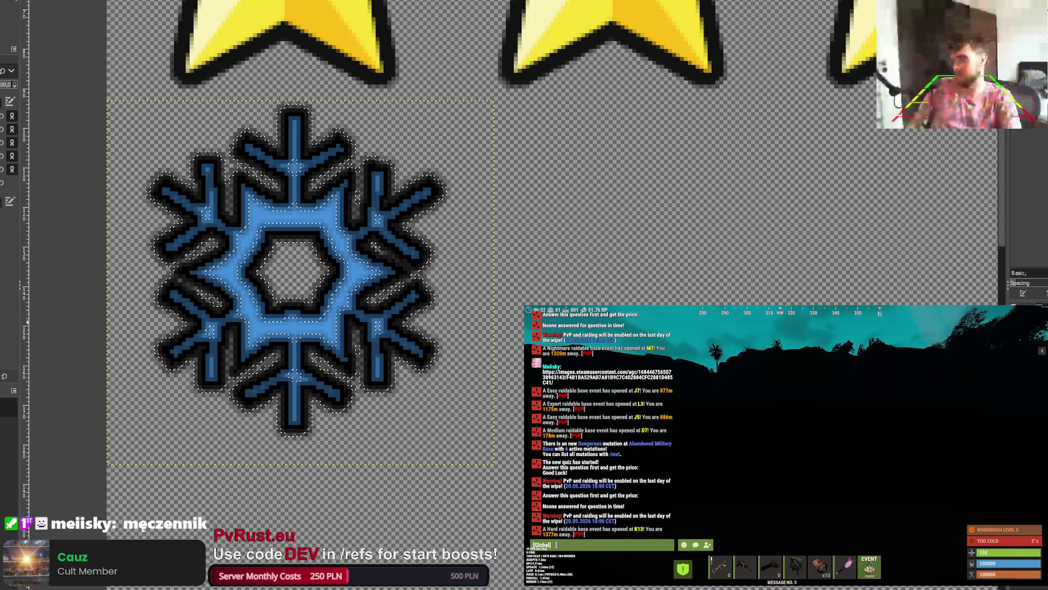
key("ctrl+z")
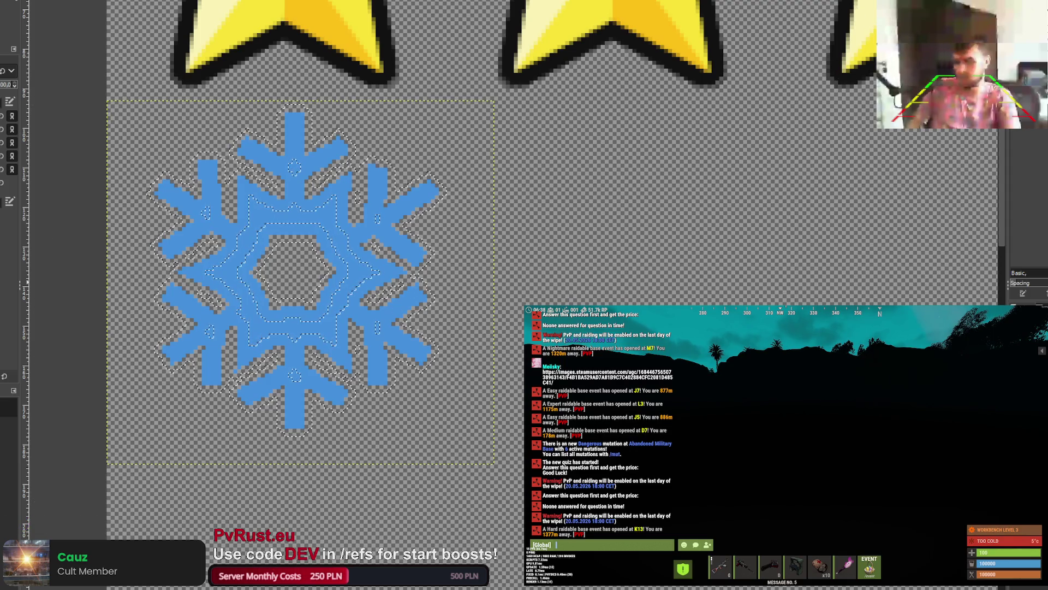
key("ctrl+y")
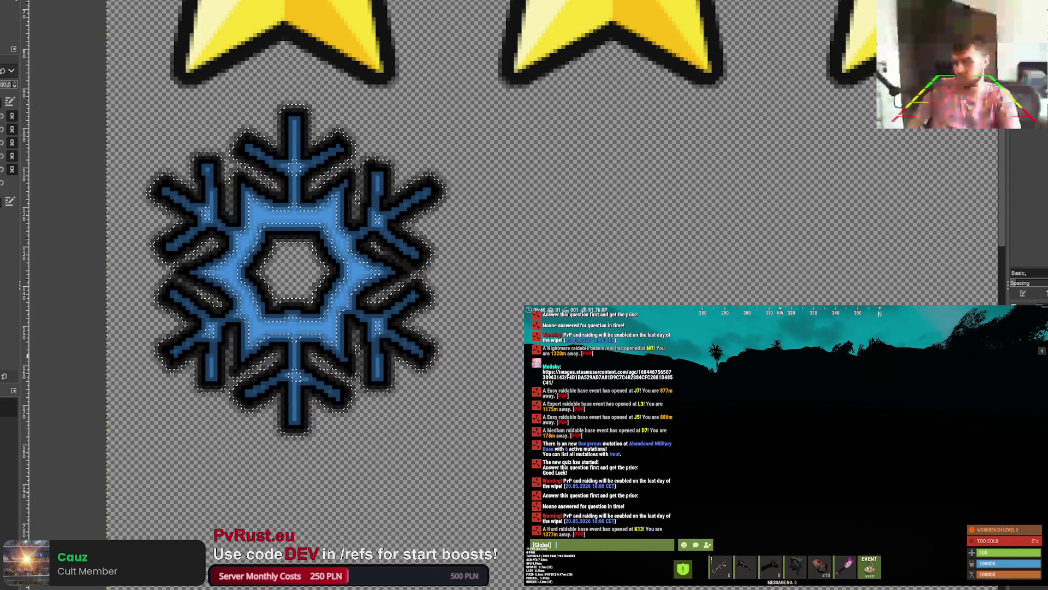
key("ctrl+z")
Step: Bring back the side panels and zoom out to fit the whole image
key("minus")
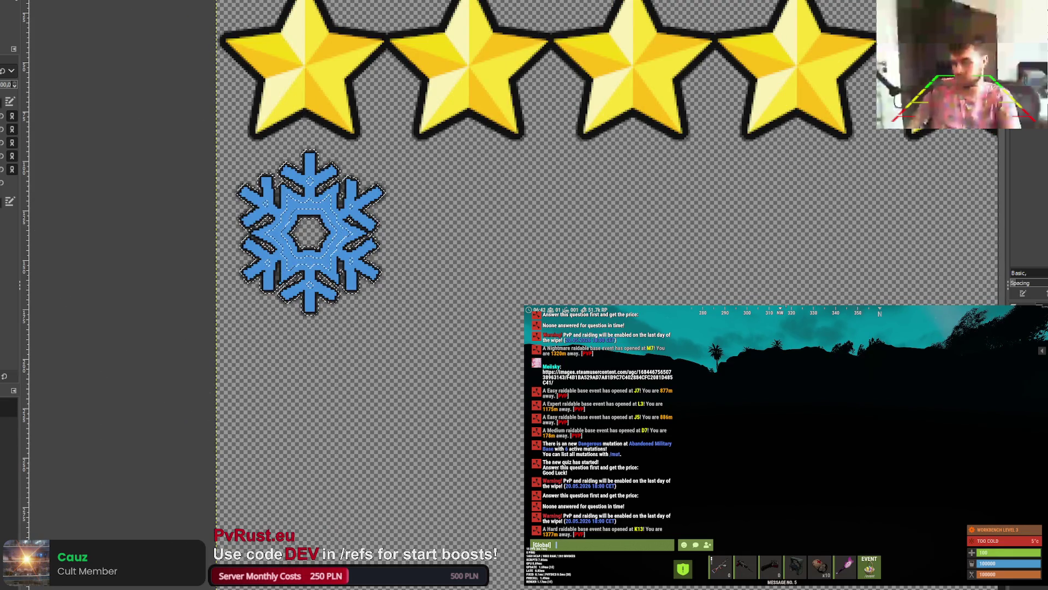
key("m")
key("r")
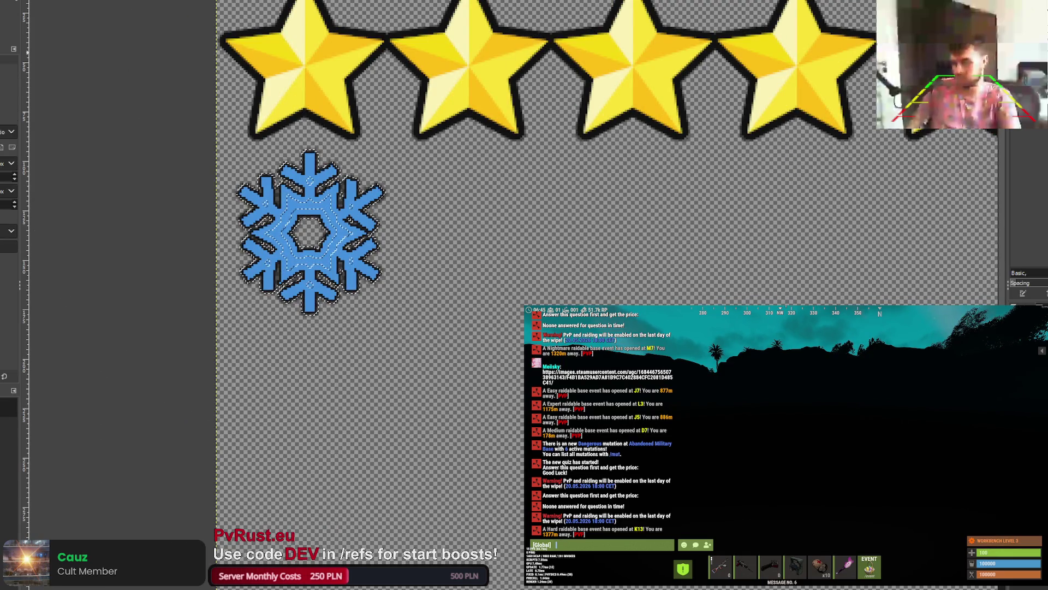
key("minus")
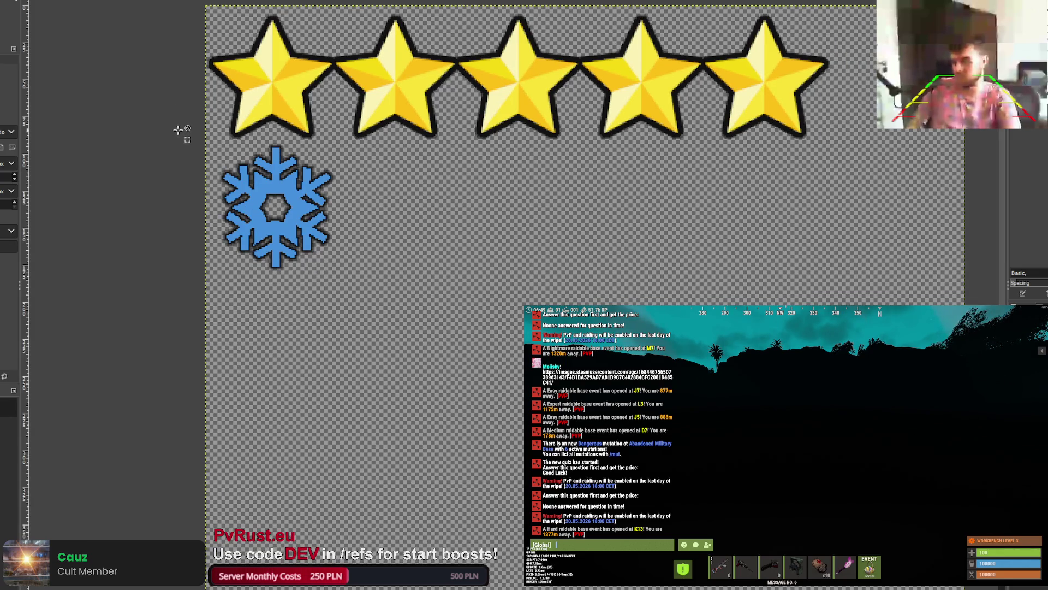
Step: Undo the snowflake's black outline and clear the selection around the first star
scroll(271, 82, "up", 4)
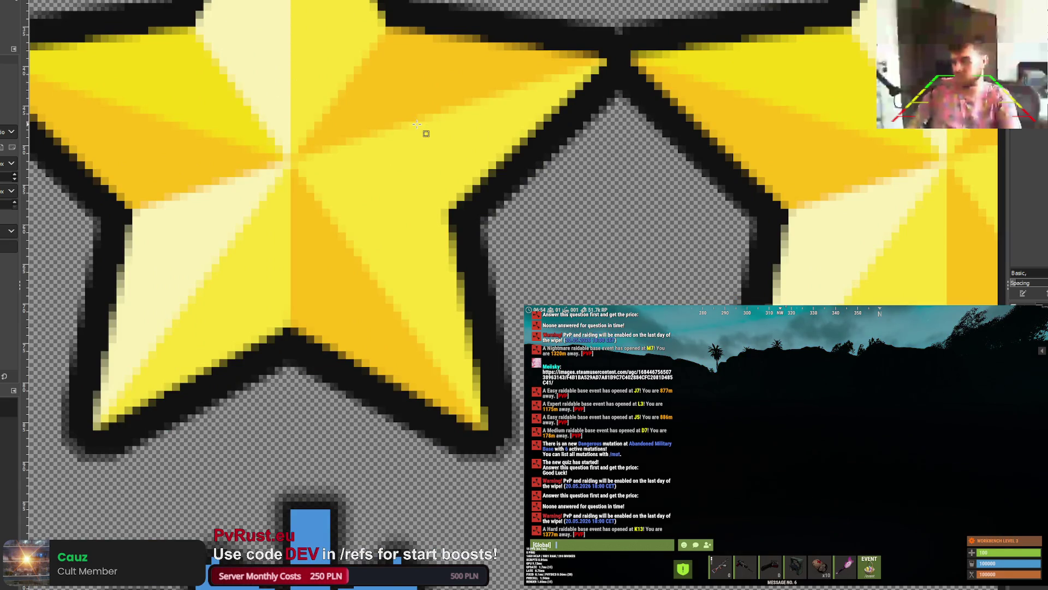
scroll(417, 124, "down", 5)
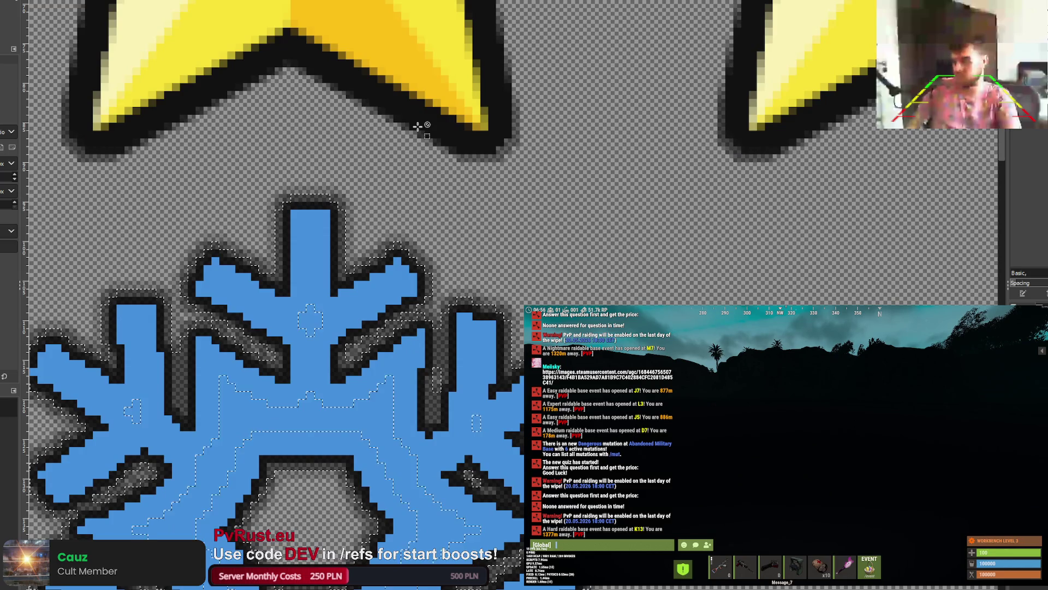
scroll(440, 177, "down", 3)
key("ctrl+z")
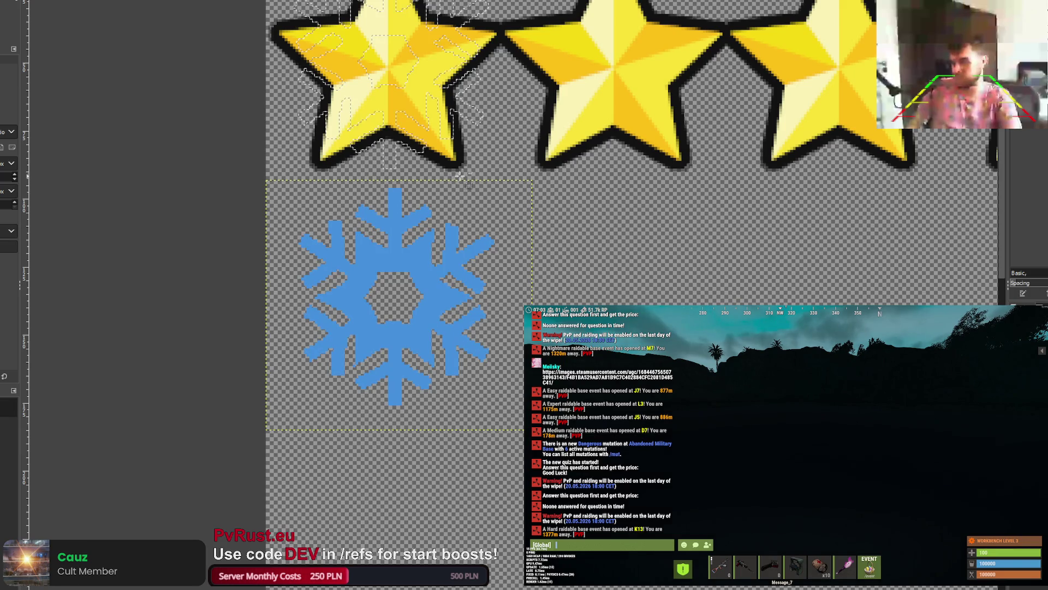
scroll(460, 174, "down", 3)
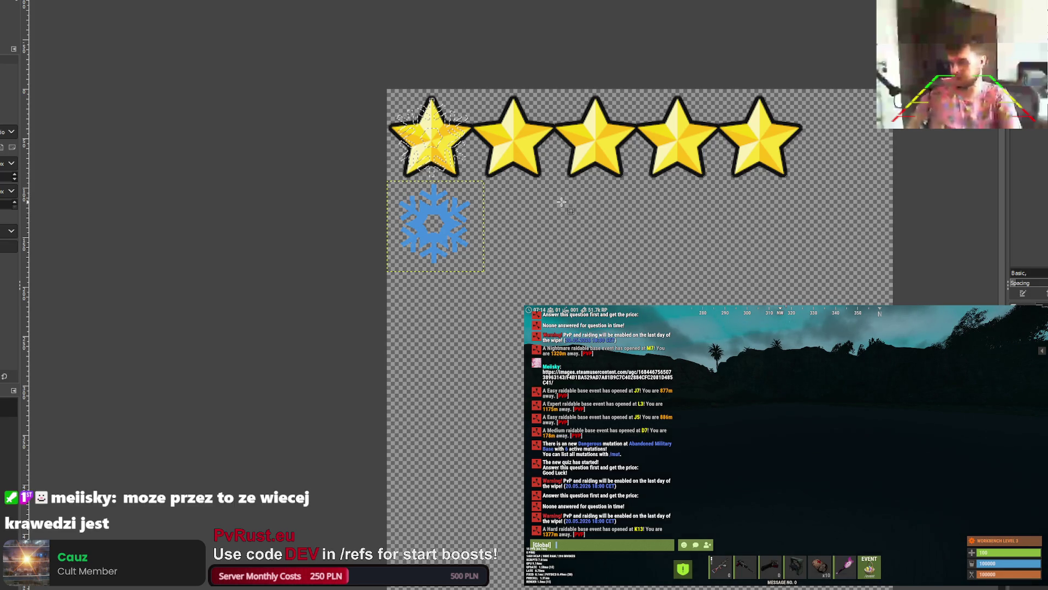
key("Page_Down")
key("Page_Up")
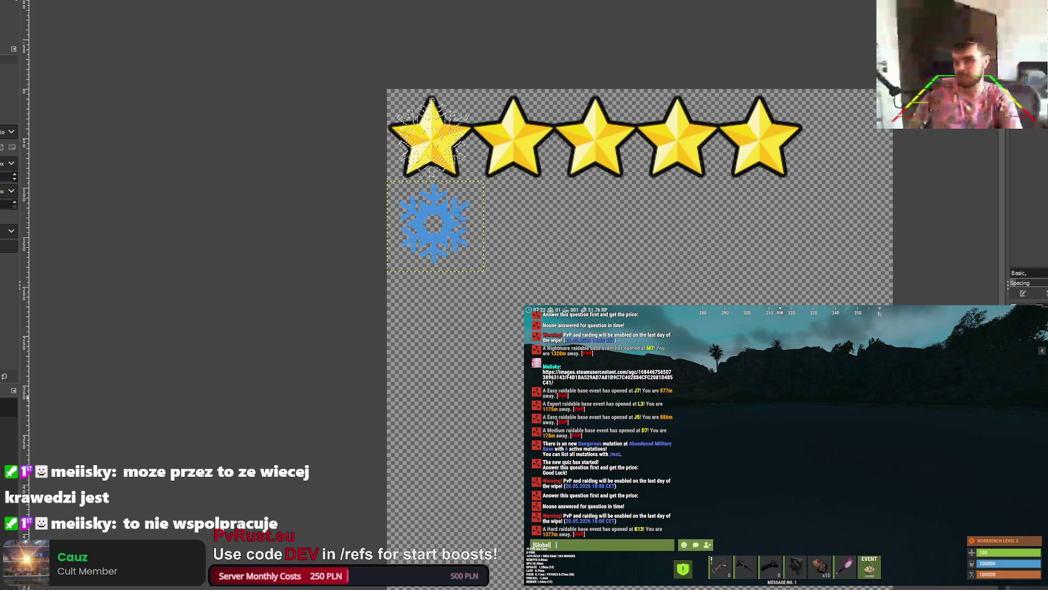
left_click(646, 246)
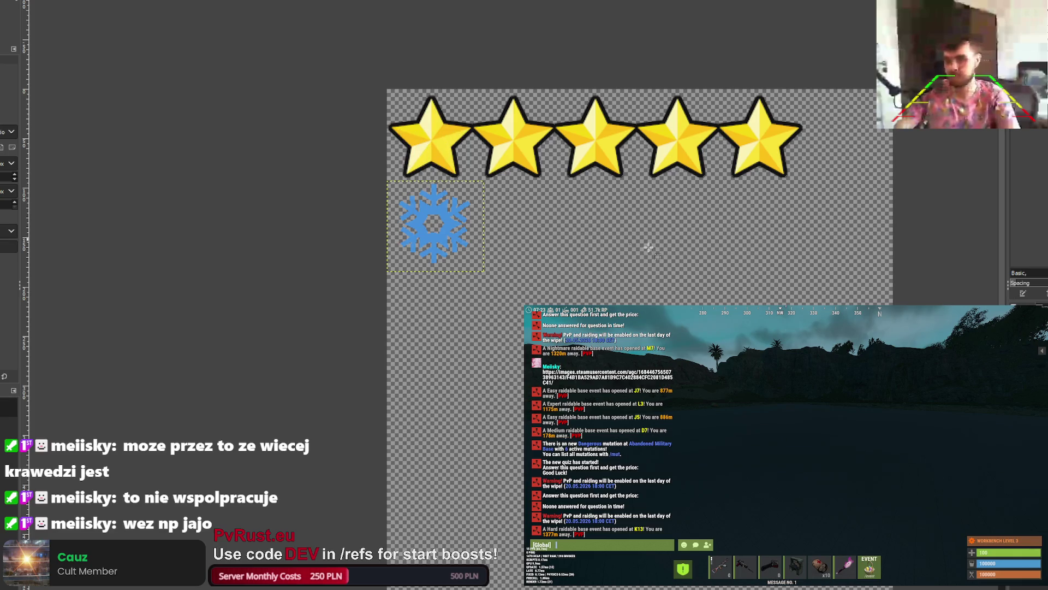
Step: Remove the old snowflake and paste the copied one from the icons image
key("ctrl+z")
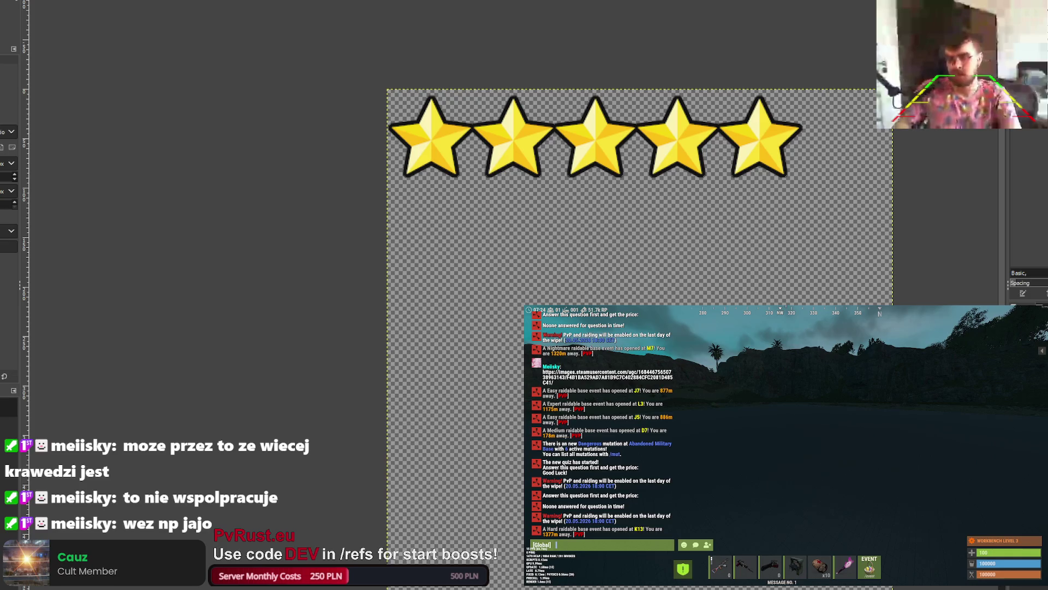
key("ctrl+Tab")
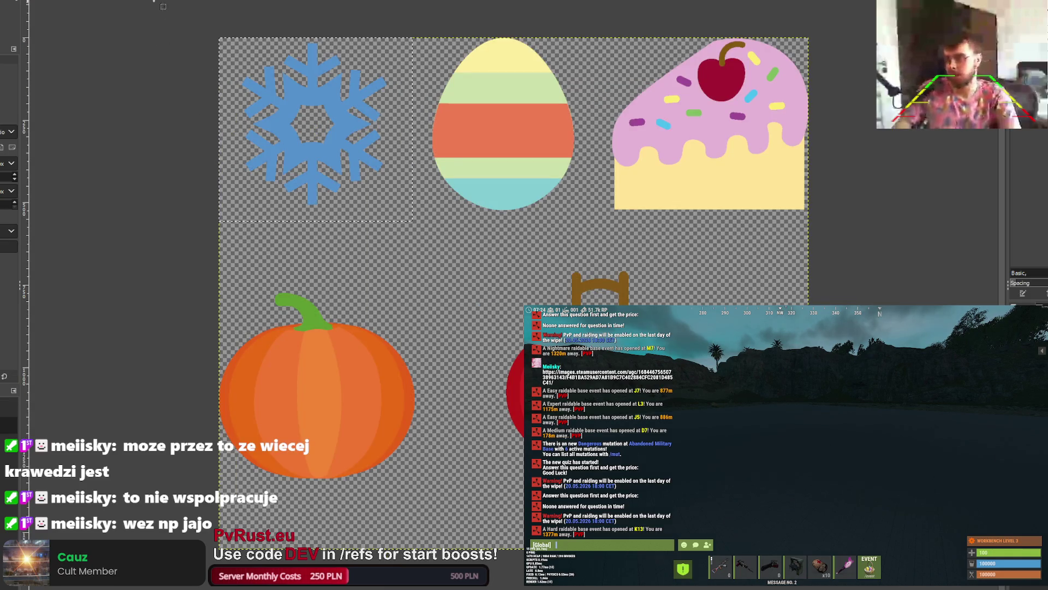
key("ctrl+Tab")
key("ctrl+v")
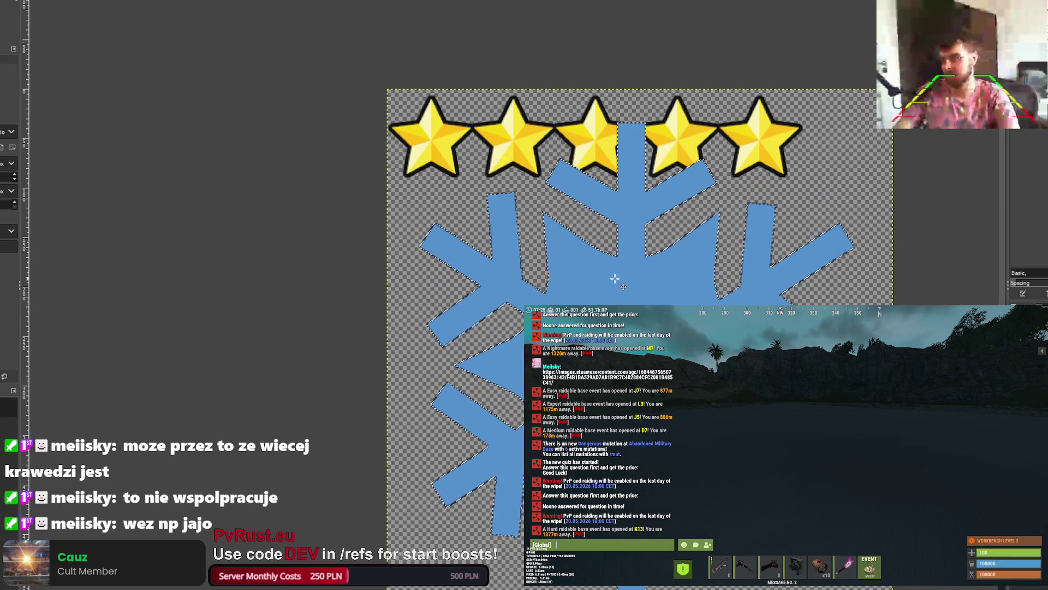
Step: Turn the pasted snowflake into a new layer and drag it up beneath the five stars
key("shift+ctrl+n")
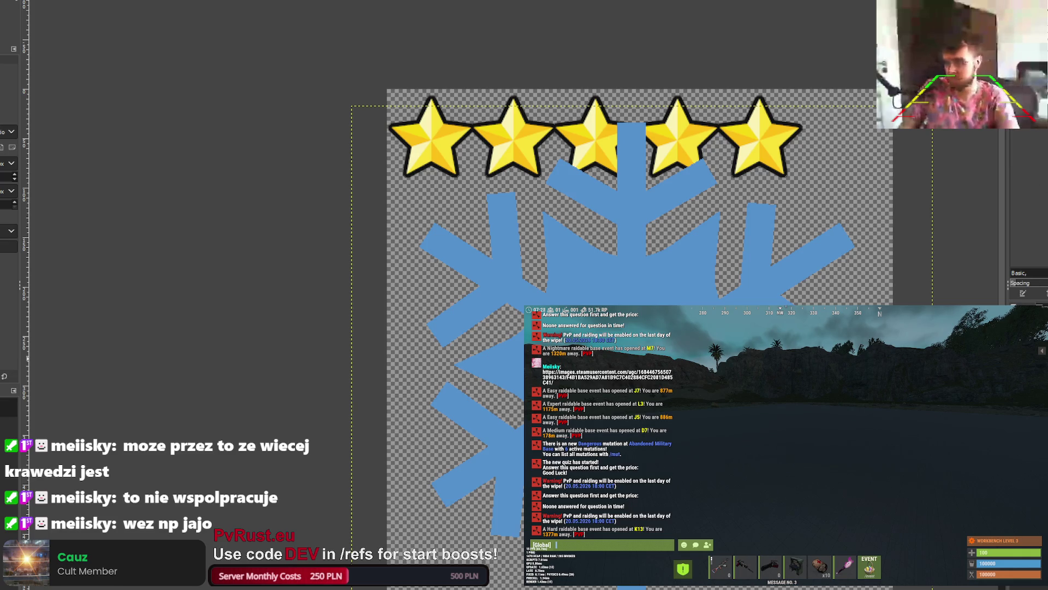
scroll(483, 249, "up", 3)
scroll(679, 281, "down", 5)
scroll(680, 281, "up", 4)
scroll(679, 282, "down", 4)
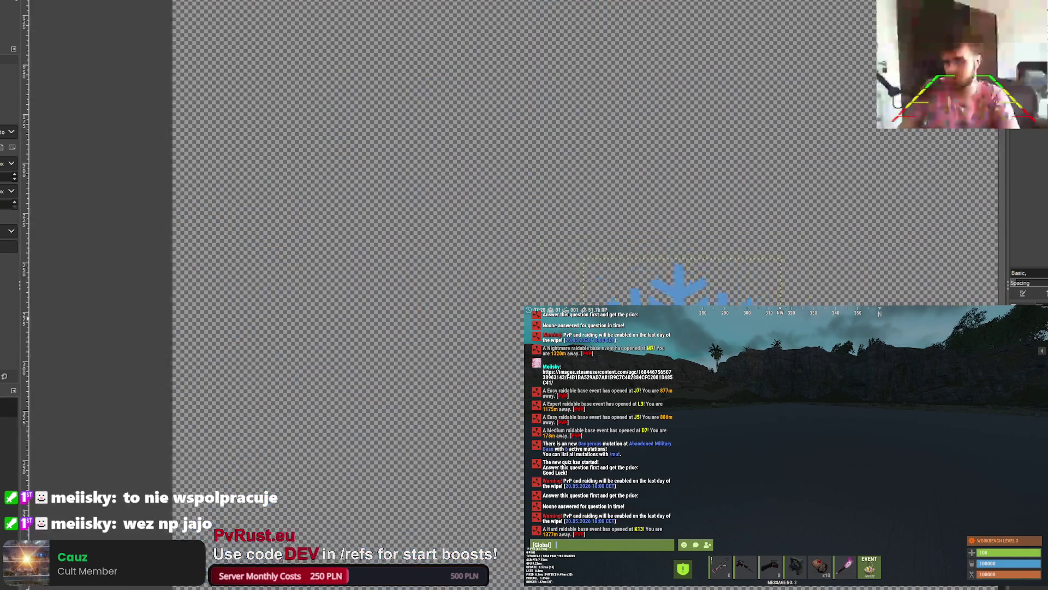
scroll(675, 299, "down", 2)
mouse_move(675, 299)
left_mouse_down()
mouse_move(468, 87)
mouse_move(488, 76)
mouse_move(591, 230)
left_mouse_up()
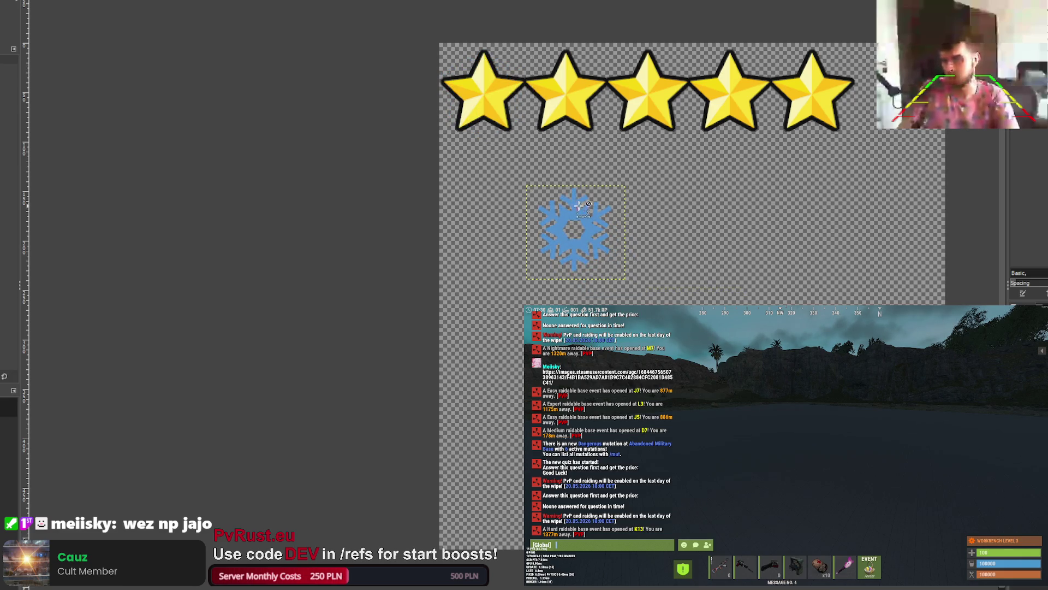
Step: Create a border band around the snowflake's edges, trialling and undoing a black fill
scroll(580, 206, "up", 4)
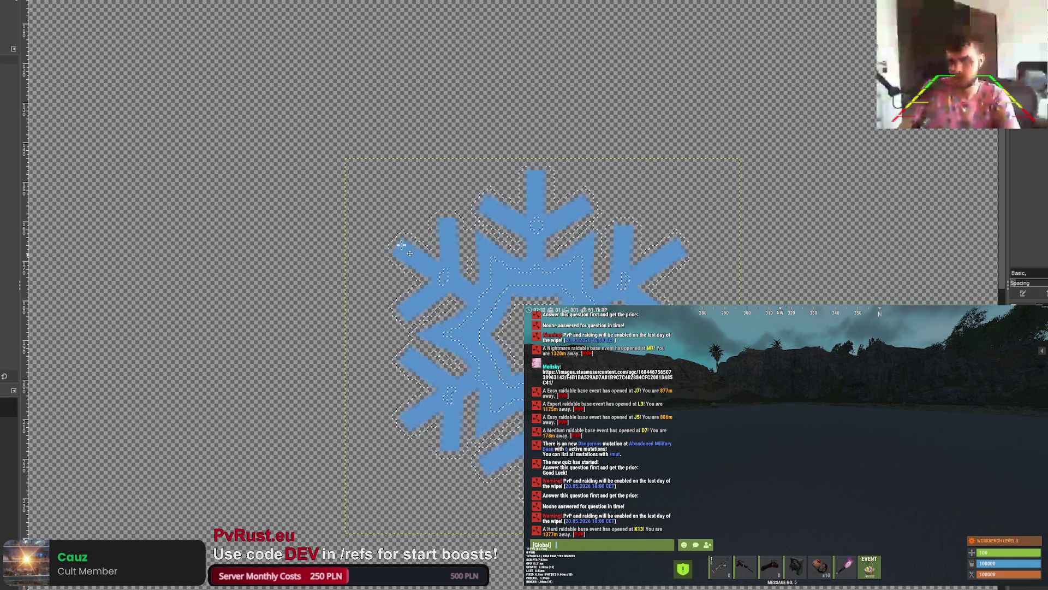
key("Return")
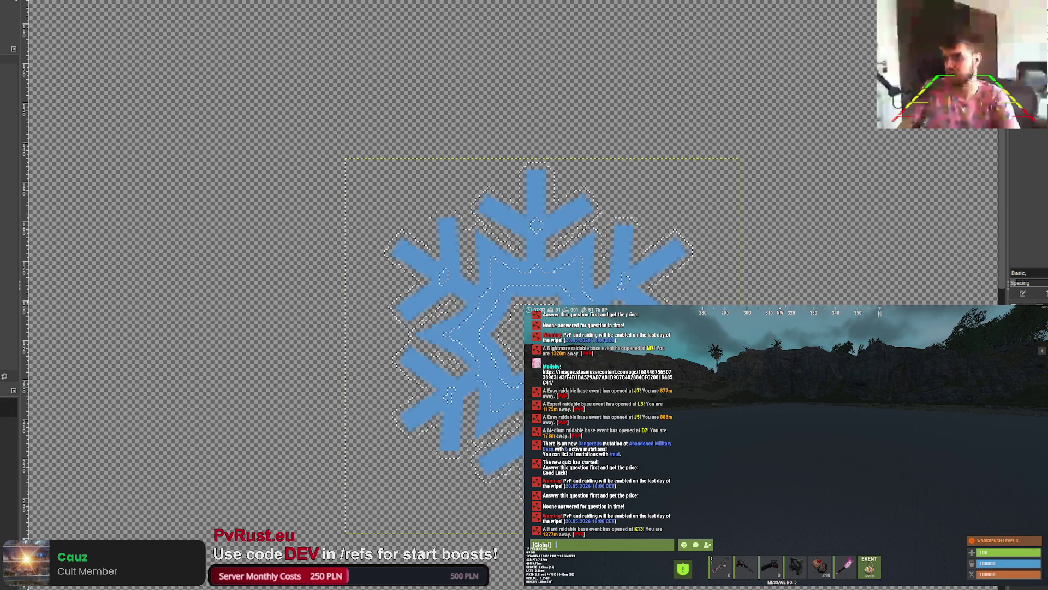
key("ctrl+comma")
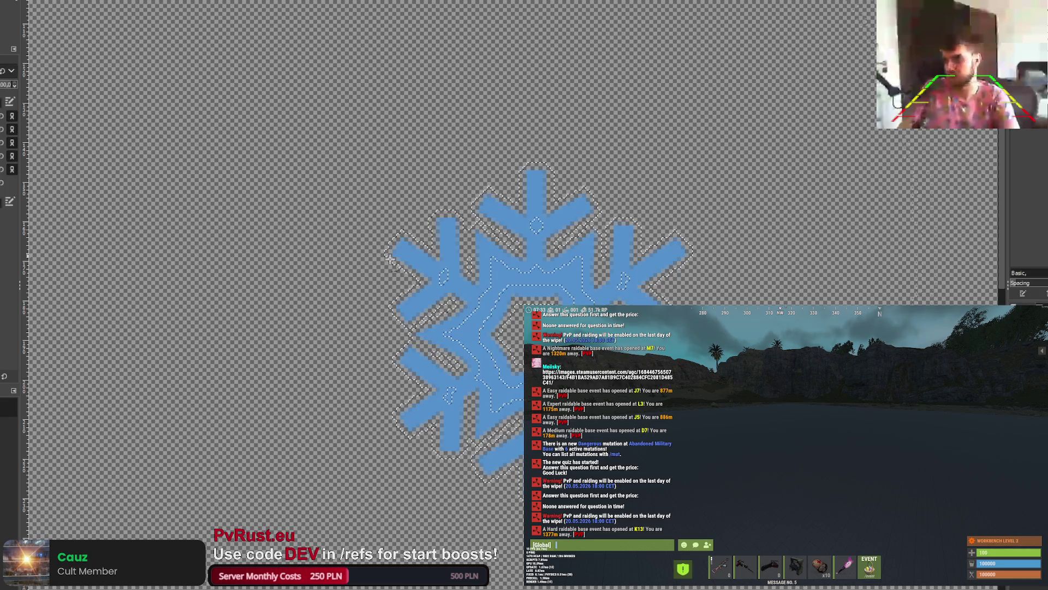
key("ctrl+z")
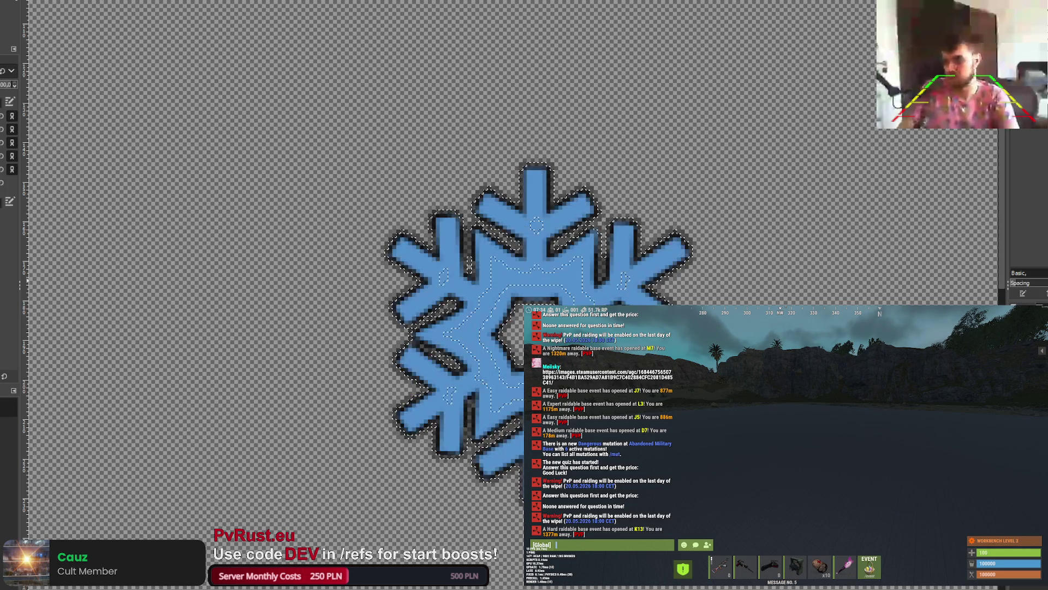
scroll(643, 289, "down", 3)
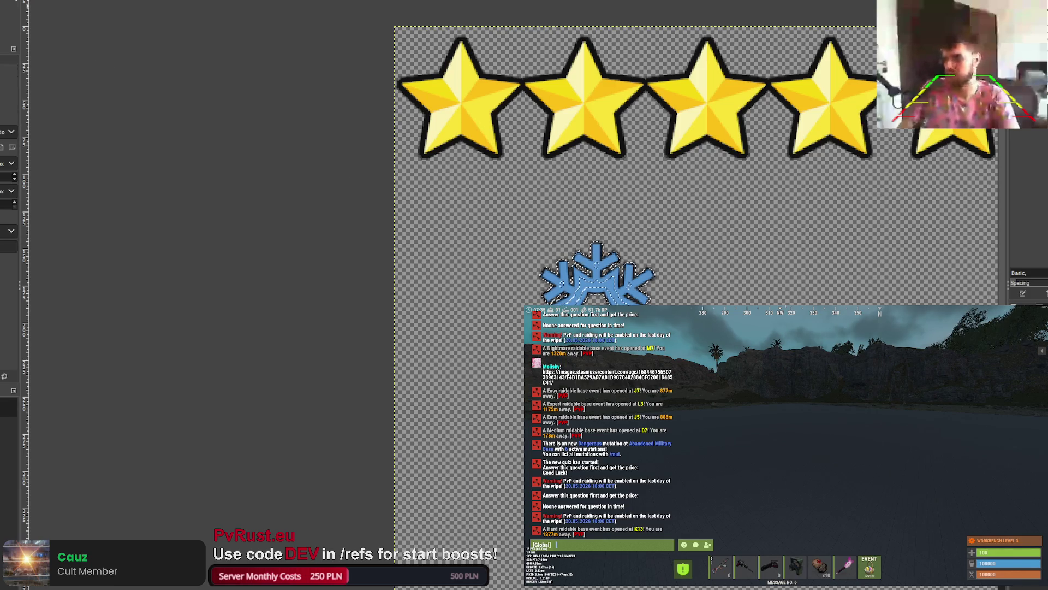
scroll(392, 220, "down", 2)
scroll(469, 240, "up", 5)
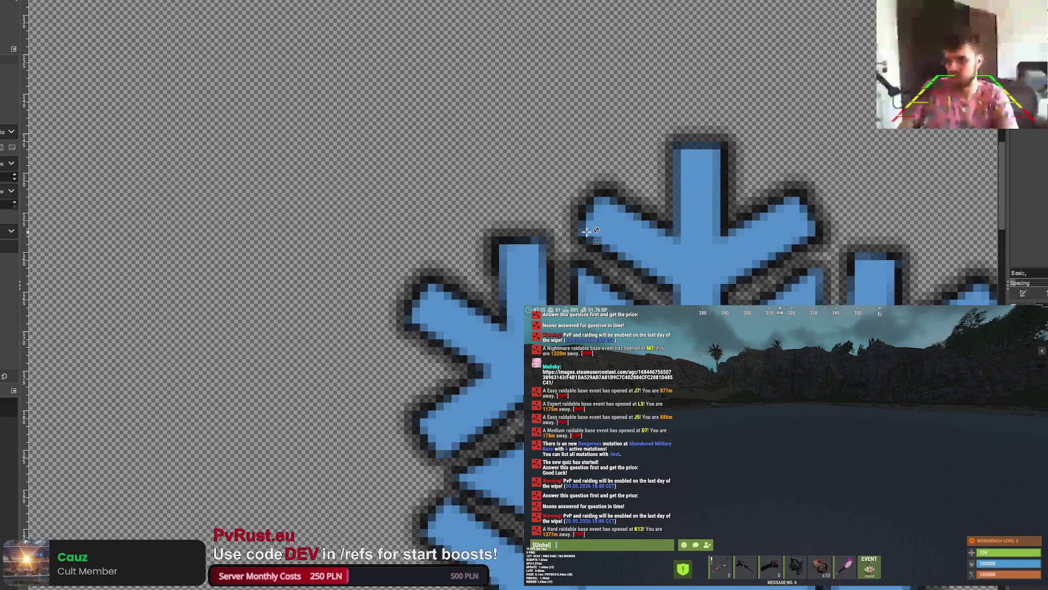
scroll(652, 261, "down", 3)
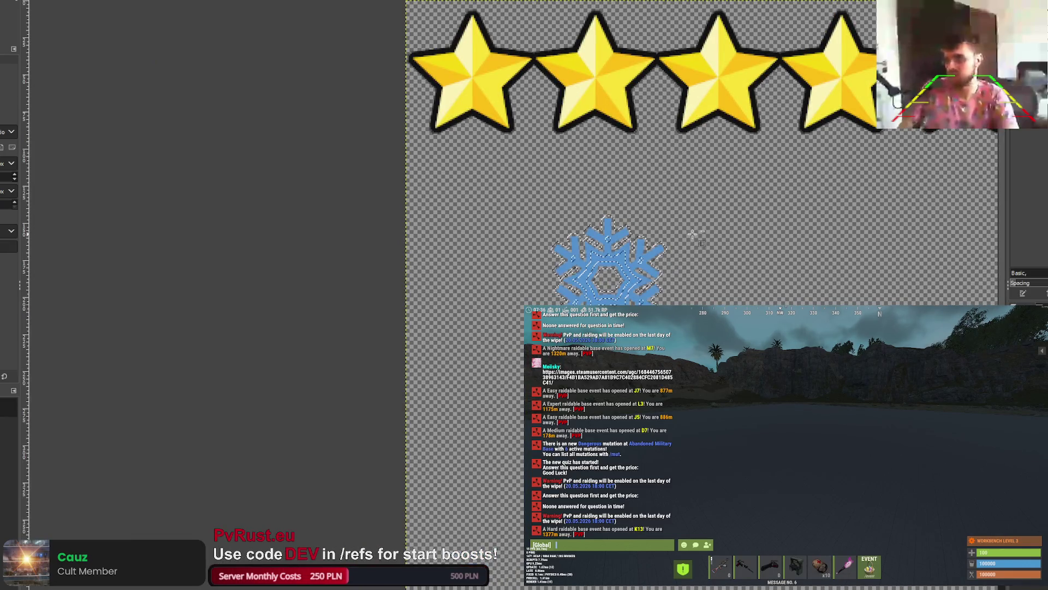
scroll(690, 233, "up", 3)
Step: Restore the border band and bucket-fill it black on the layer beneath to outline the snowflake
left_click(539, 273)
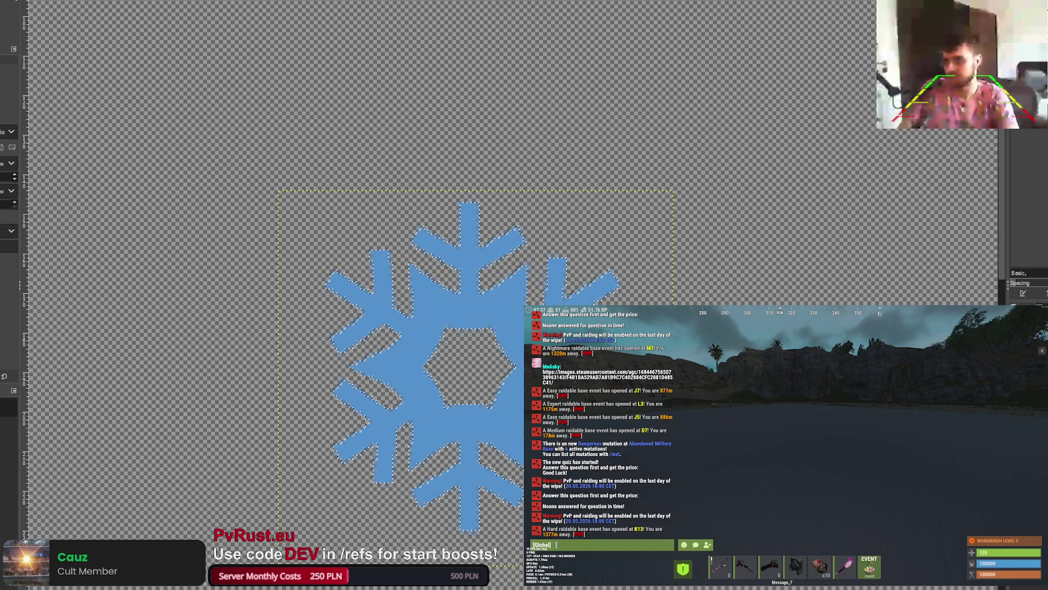
key("ctrl+z")
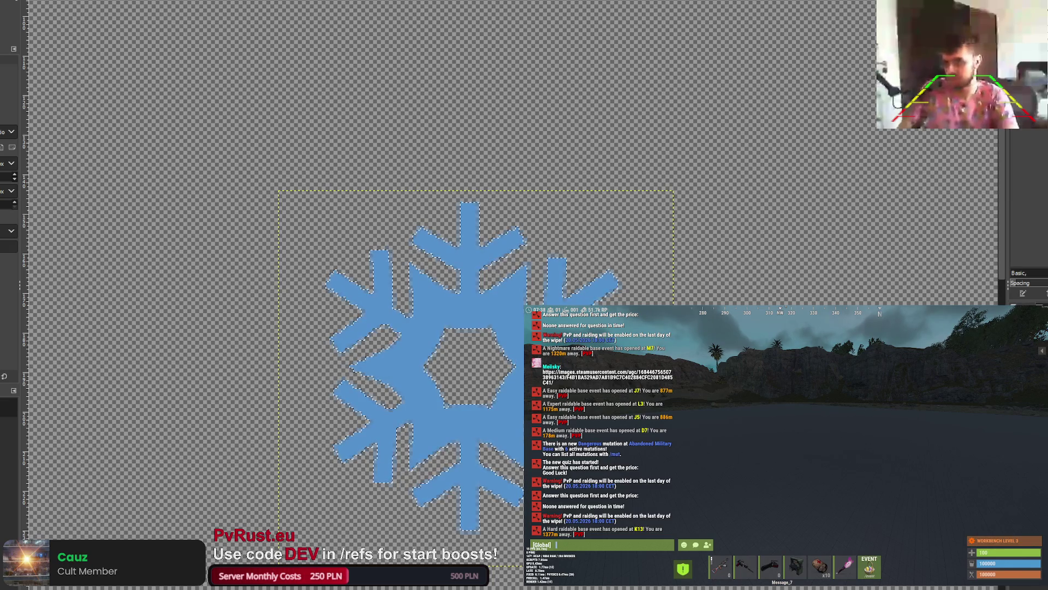
key("ctrl+y")
key("p")
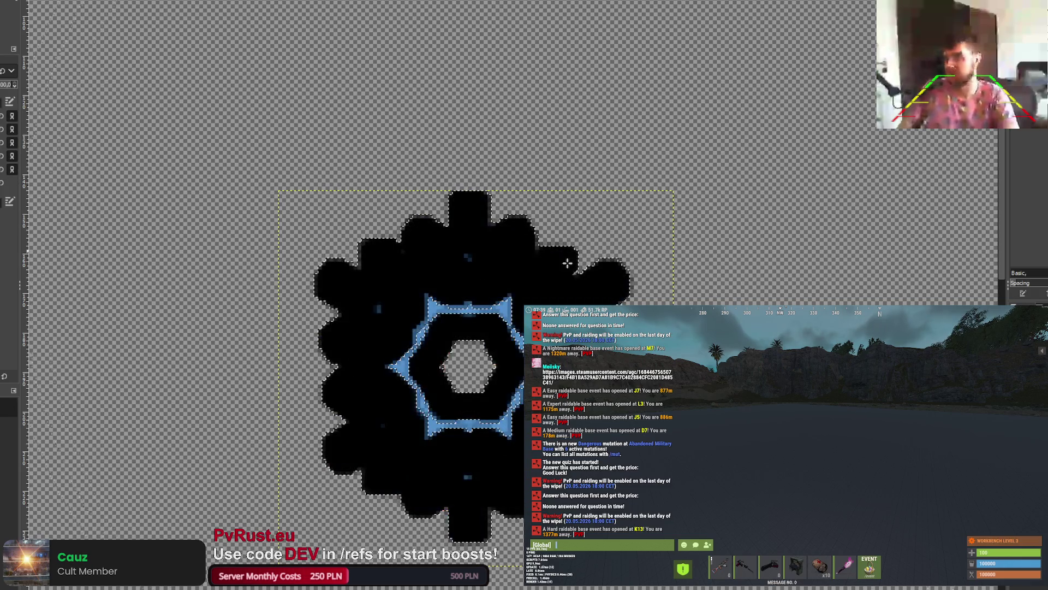
scroll(342, 286, "up", 5)
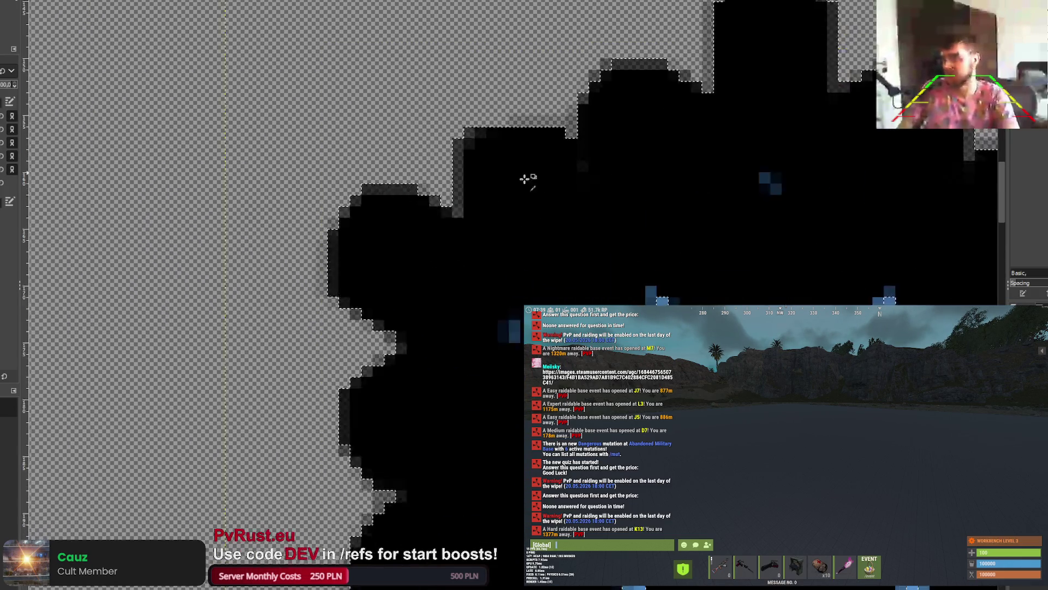
scroll(524, 178, "down", 5)
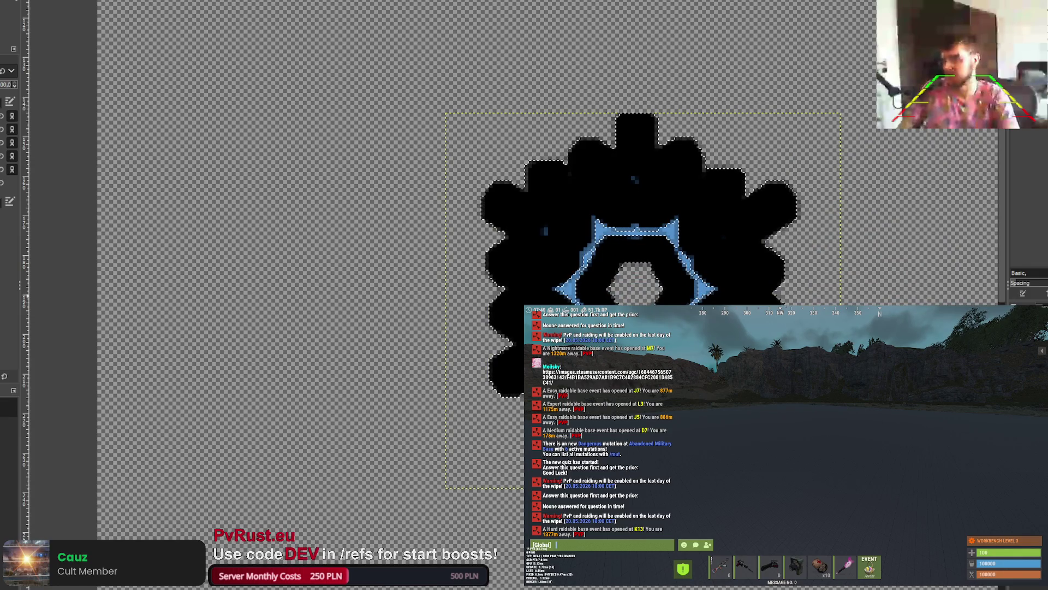
key("ctrl+z")
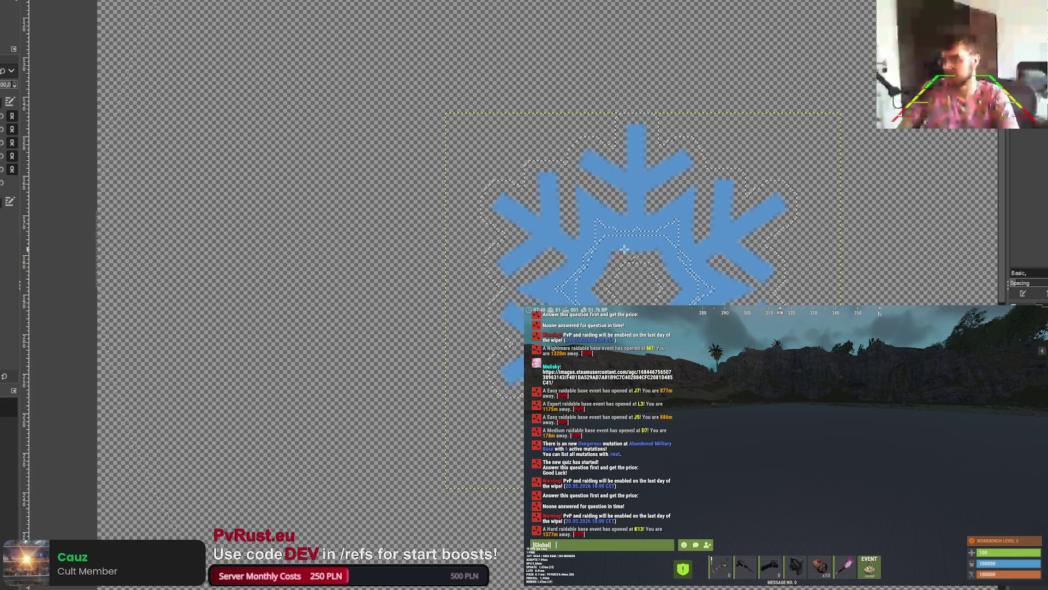
key("ctrl+z")
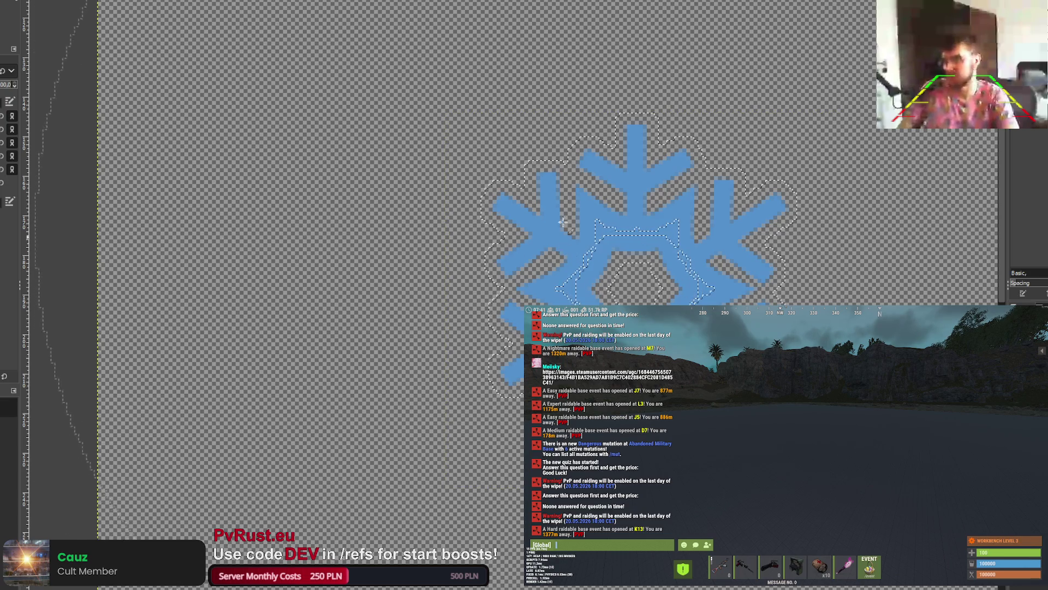
left_click(563, 221)
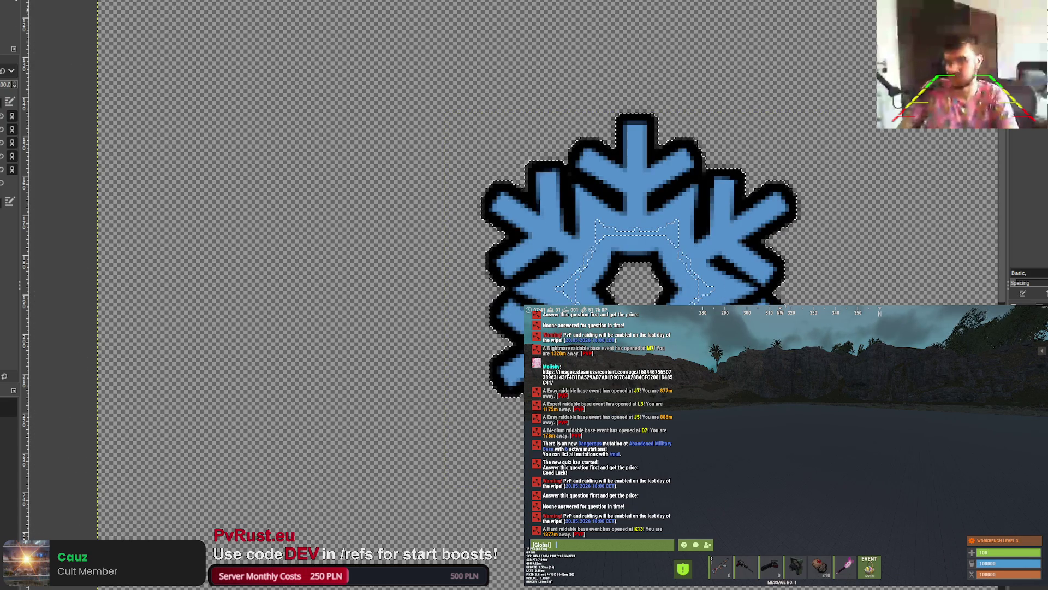
scroll(335, 123, "down", 3)
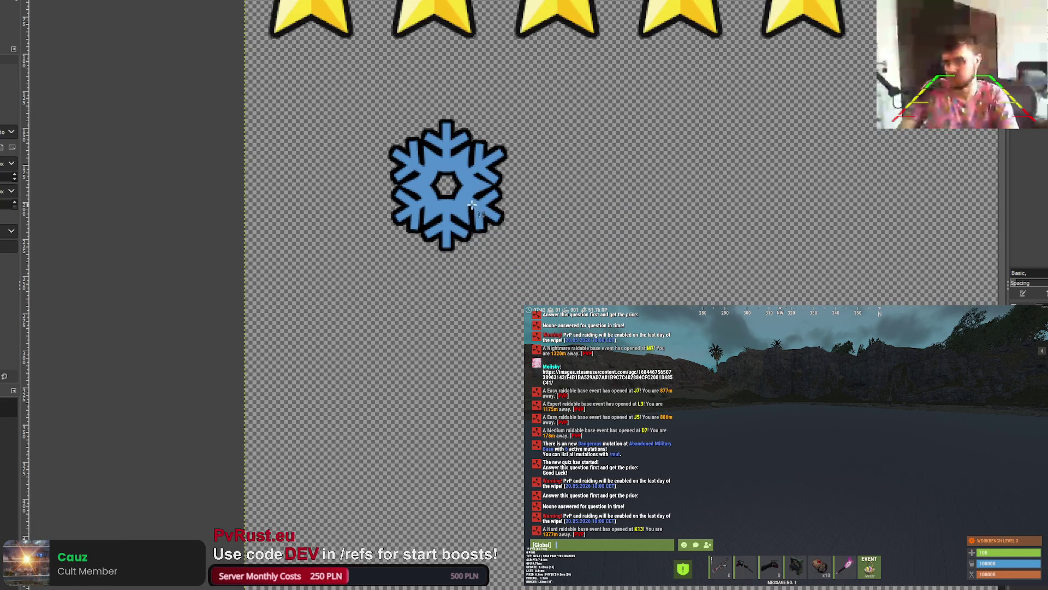
scroll(472, 205, "up", 6)
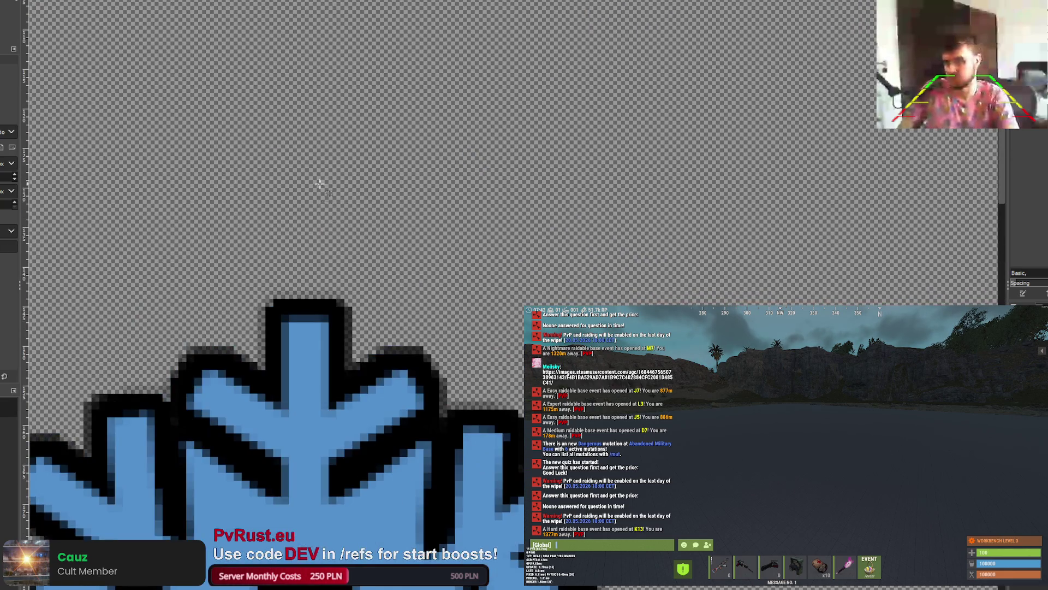
Step: Zoom in and out on the outlined snowflake, then pick its layer with the Move tool
scroll(320, 184, "down", 5)
scroll(266, 196, "up", 1)
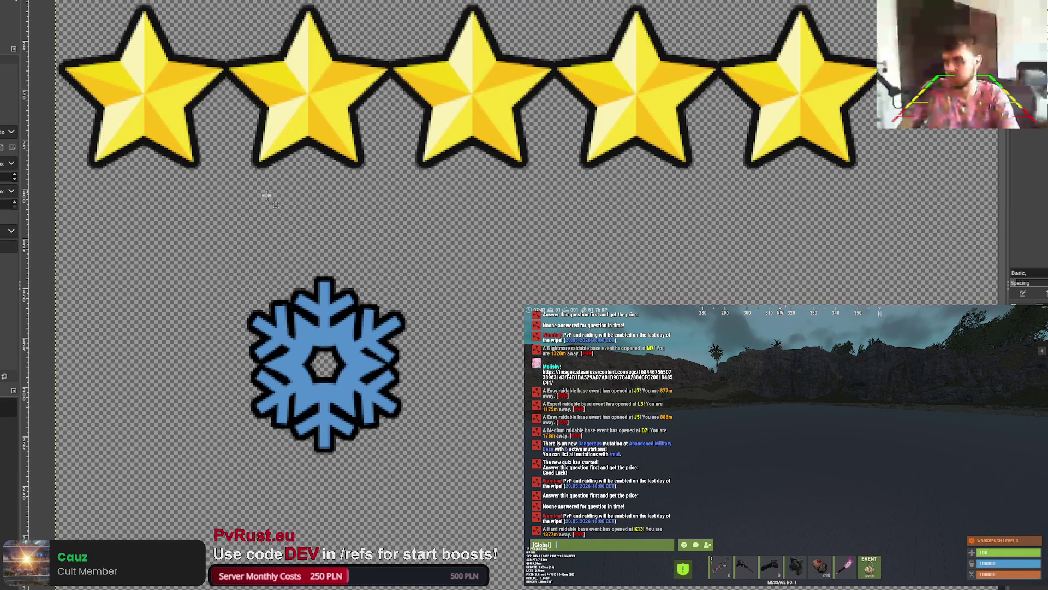
scroll(339, 317, "up", 5)
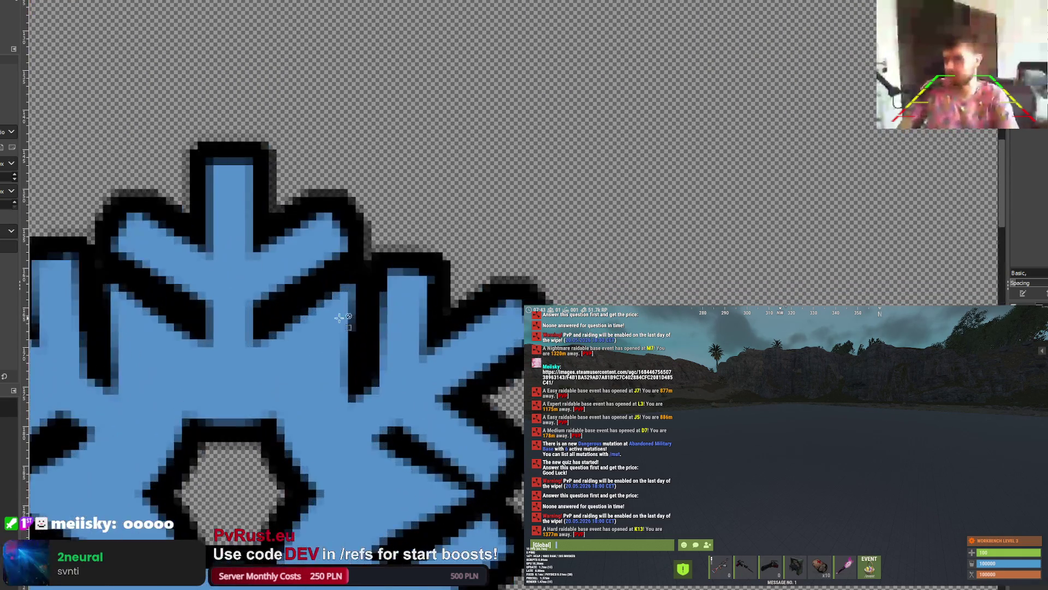
scroll(339, 317, "down", 5)
scroll(284, 328, "up", 5)
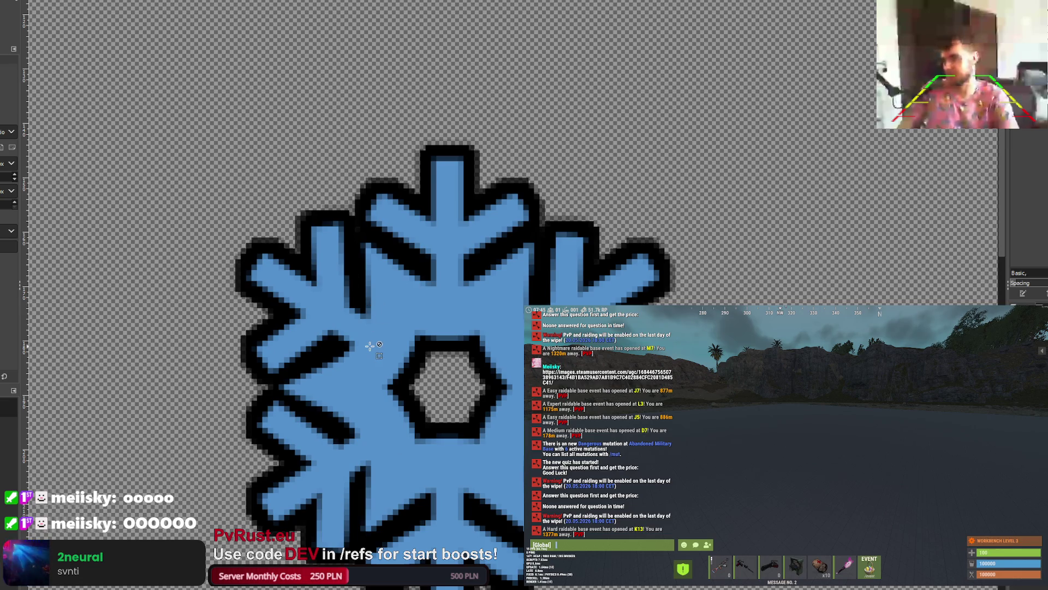
scroll(370, 346, "down", 5)
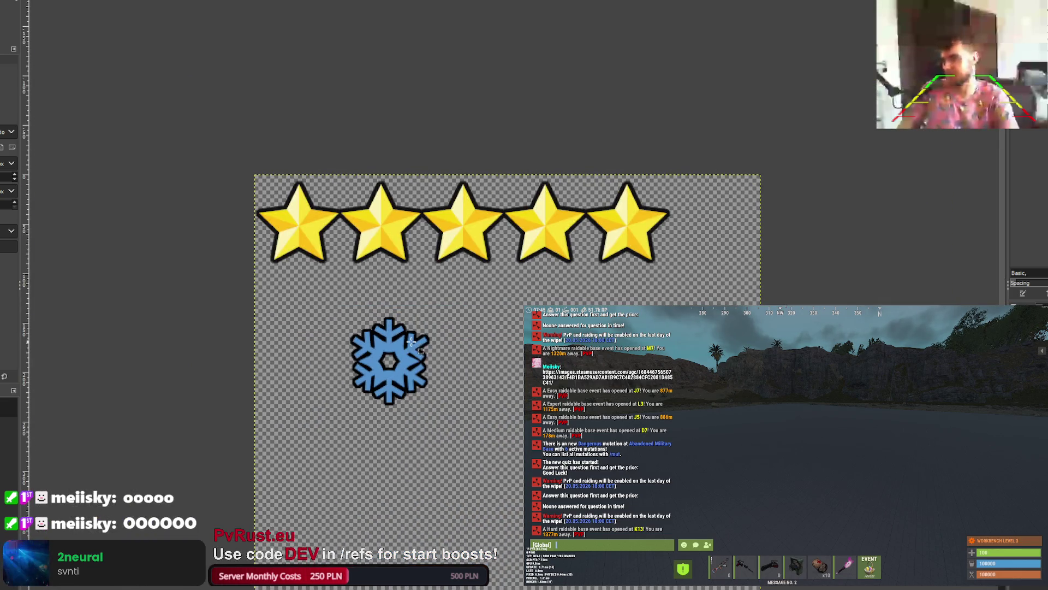
scroll(413, 346, "down", 5)
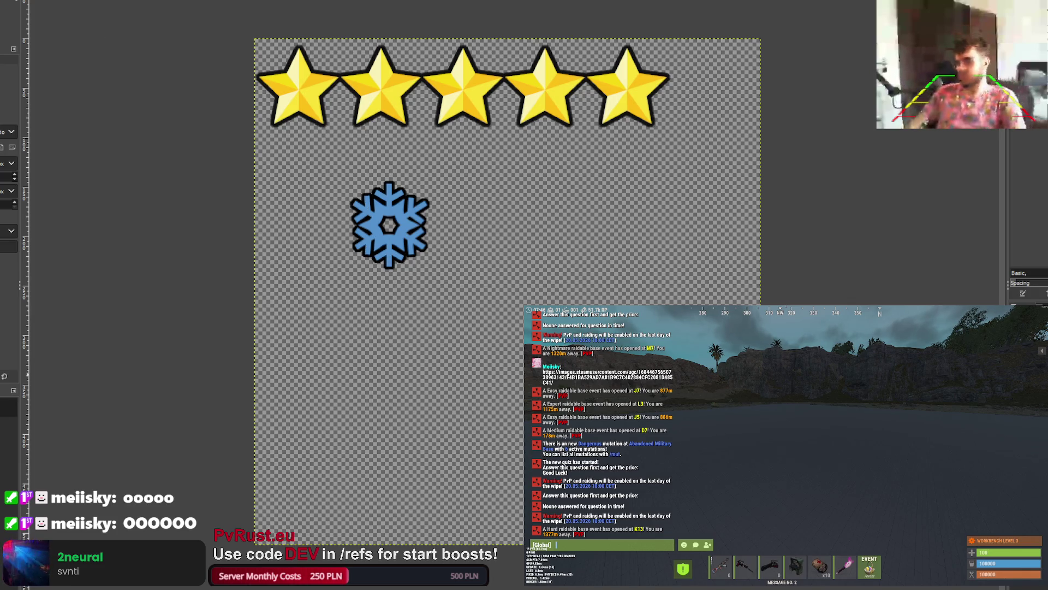
left_click(389, 225)
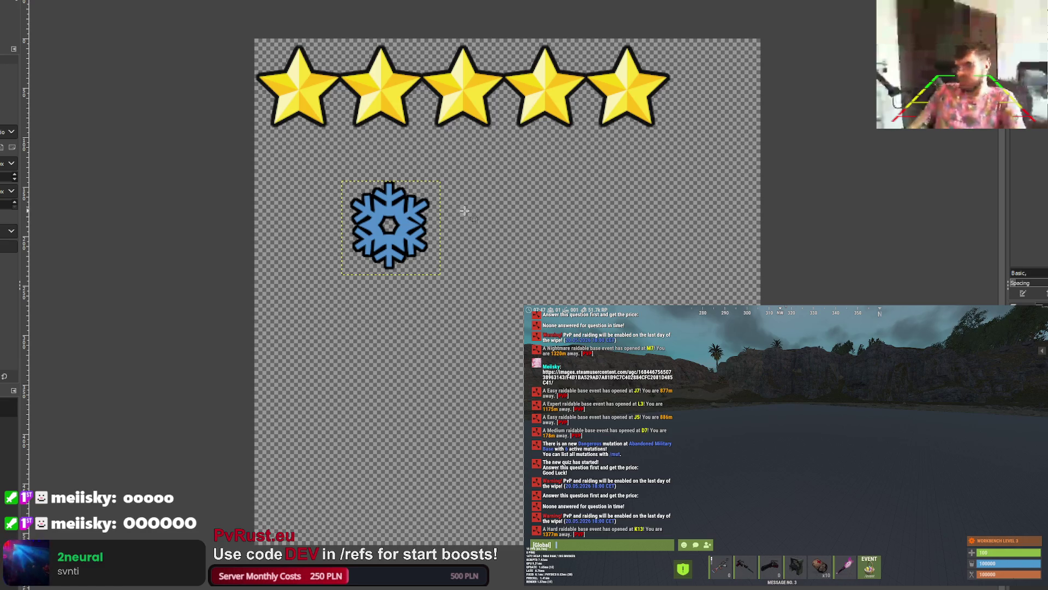
Step: Drag the snowflake up onto the star row and nudge it over the first star
scroll(397, 204, "up", 2)
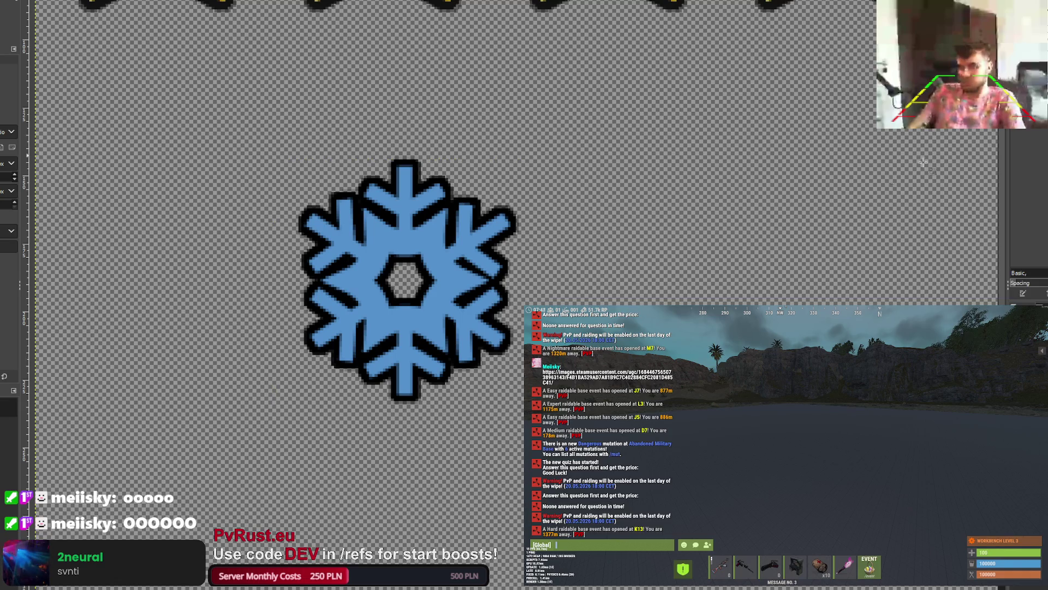
scroll(303, 151, "up", 4)
mouse_move(408, 463)
left_mouse_down()
mouse_move(355, 79)
mouse_move(164, 125)
mouse_move(178, 130)
left_mouse_up()
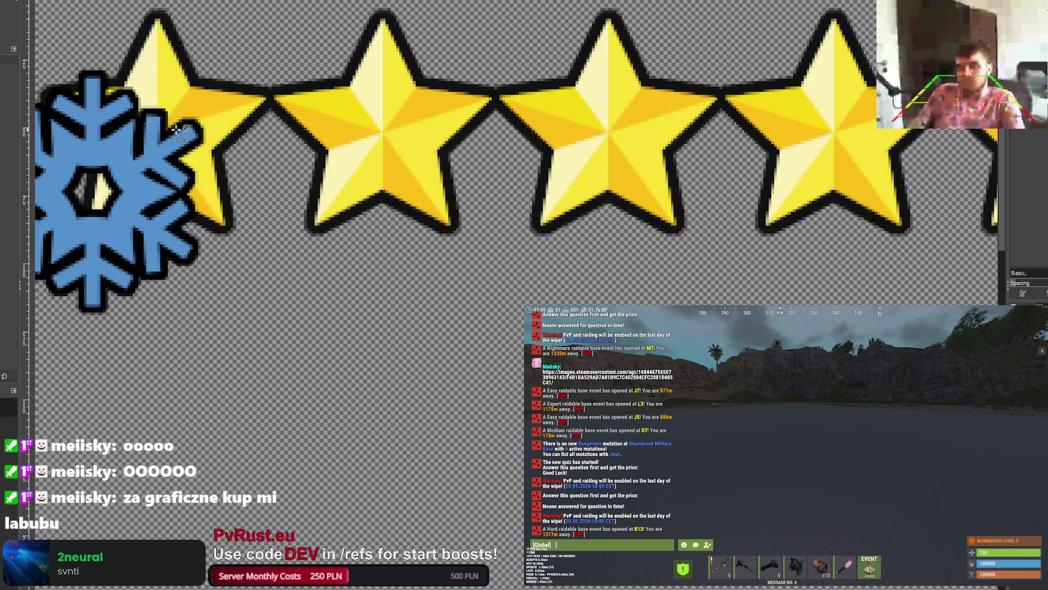
scroll(178, 130, "down", 3)
scroll(67, 134, "up", 5)
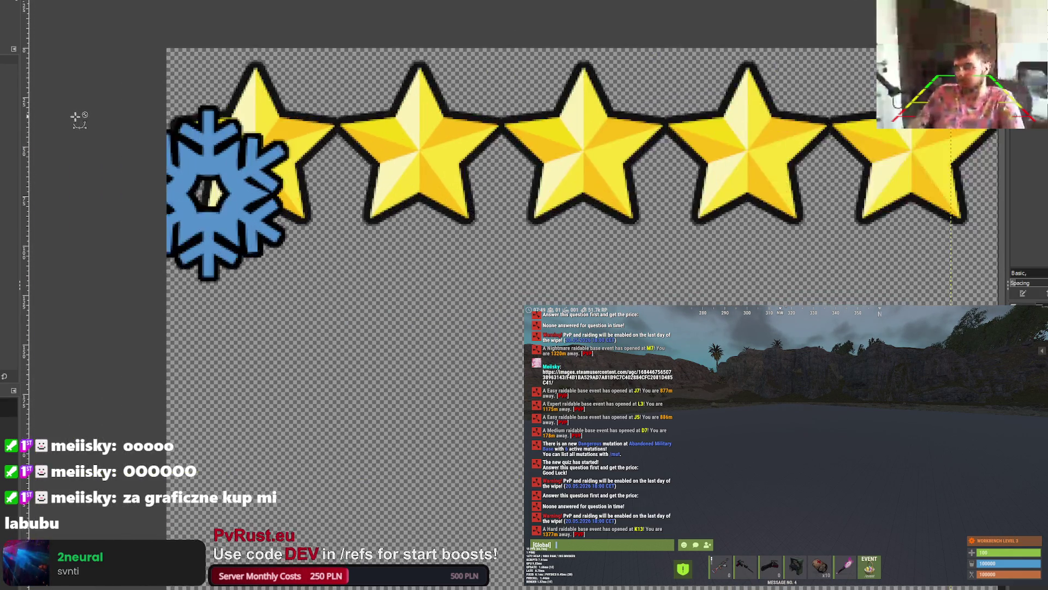
scroll(432, 160, "up", 2)
left_click_drag(440, 168, 442, 175)
scroll(441, 175, "down", 5)
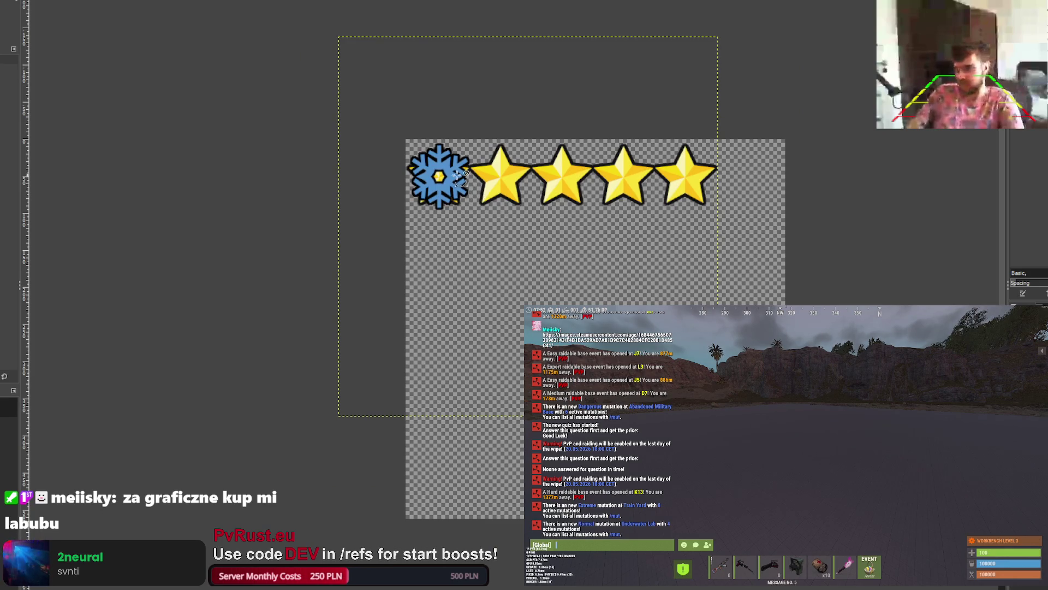
Step: Nudge the snowflake a few pixels down over the first star, then undo the move
scroll(456, 171, "up", 4)
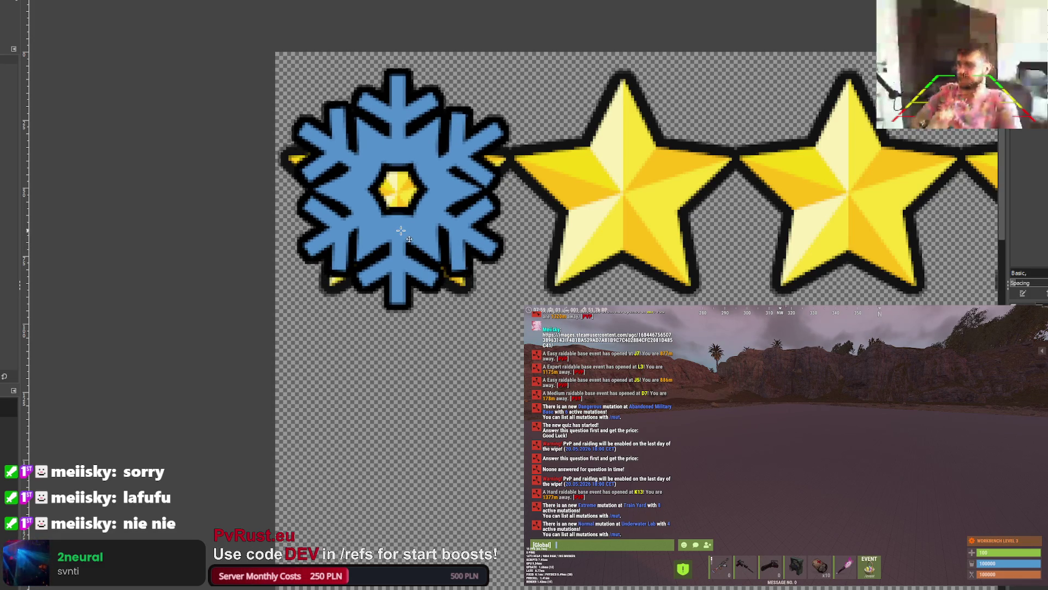
left_click_drag(401, 231, 400, 232)
scroll(411, 214, "down", 2)
scroll(409, 179, "up", 2)
scroll(409, 180, "up", 1)
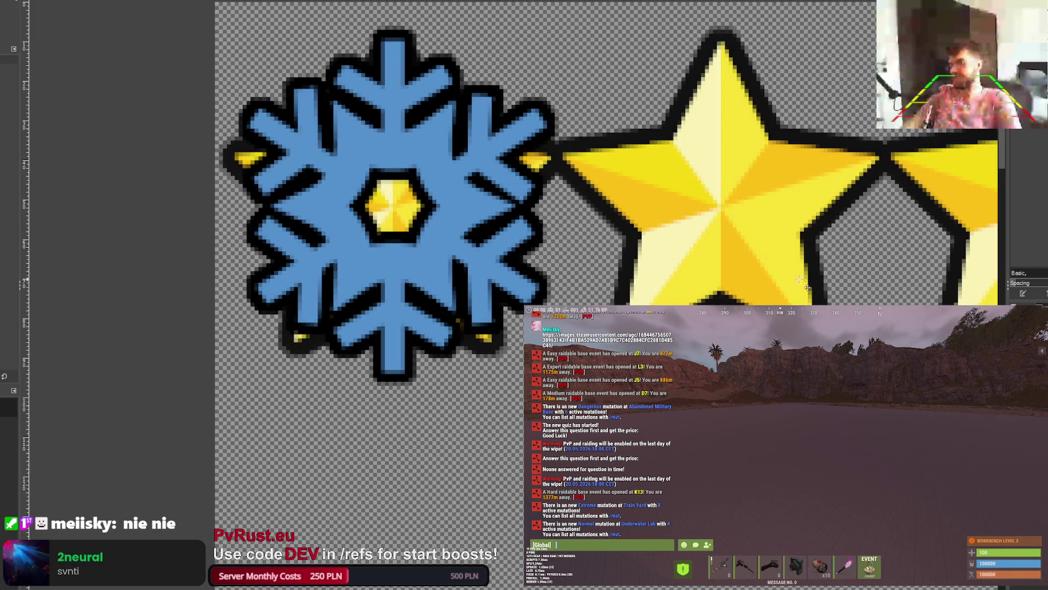
scroll(519, 221, "down", 3)
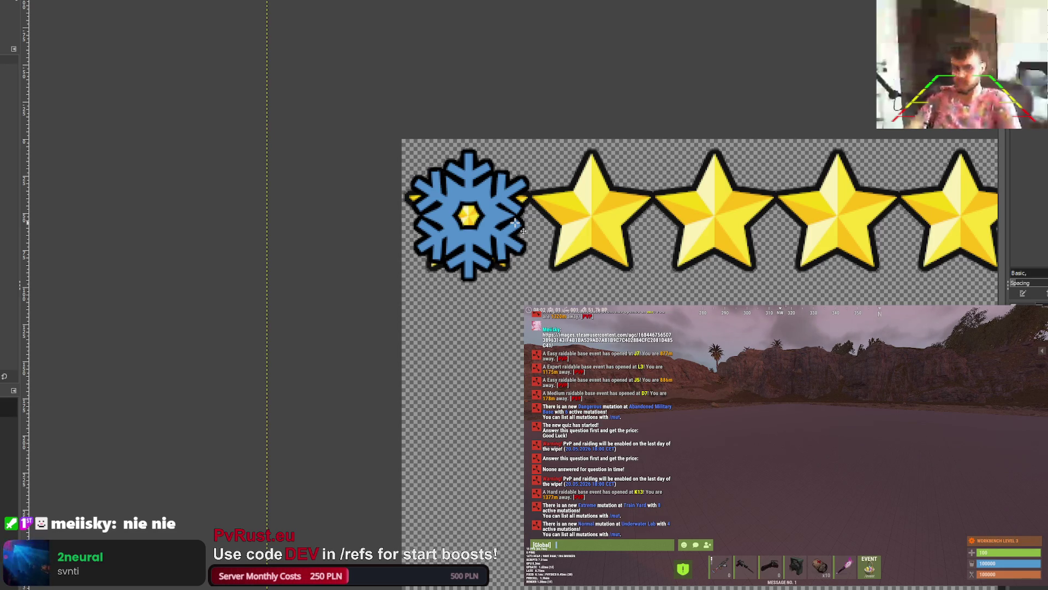
scroll(501, 180, "up", 4)
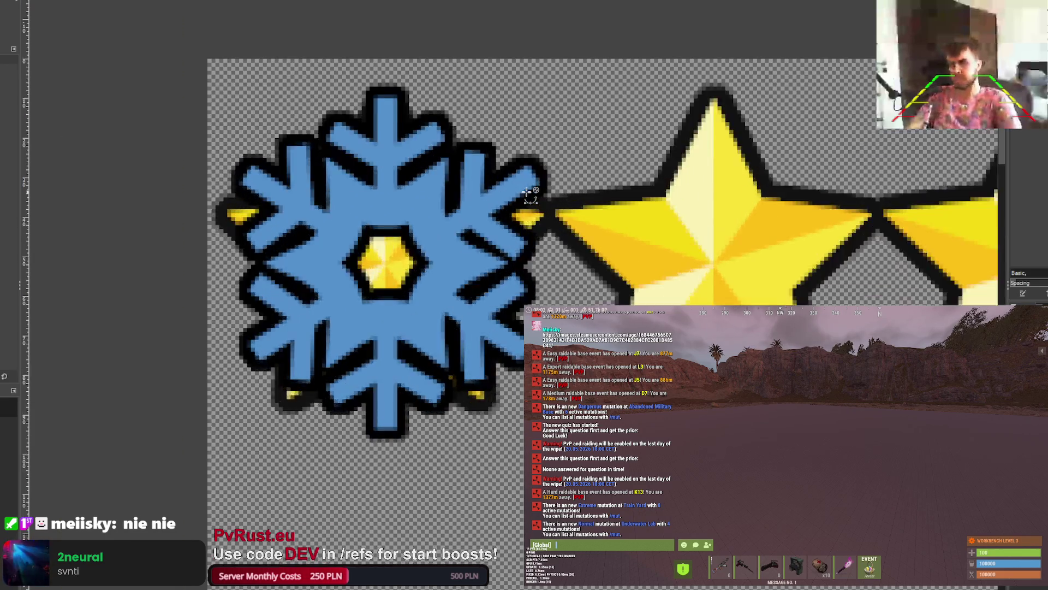
scroll(603, 211, "down", 4)
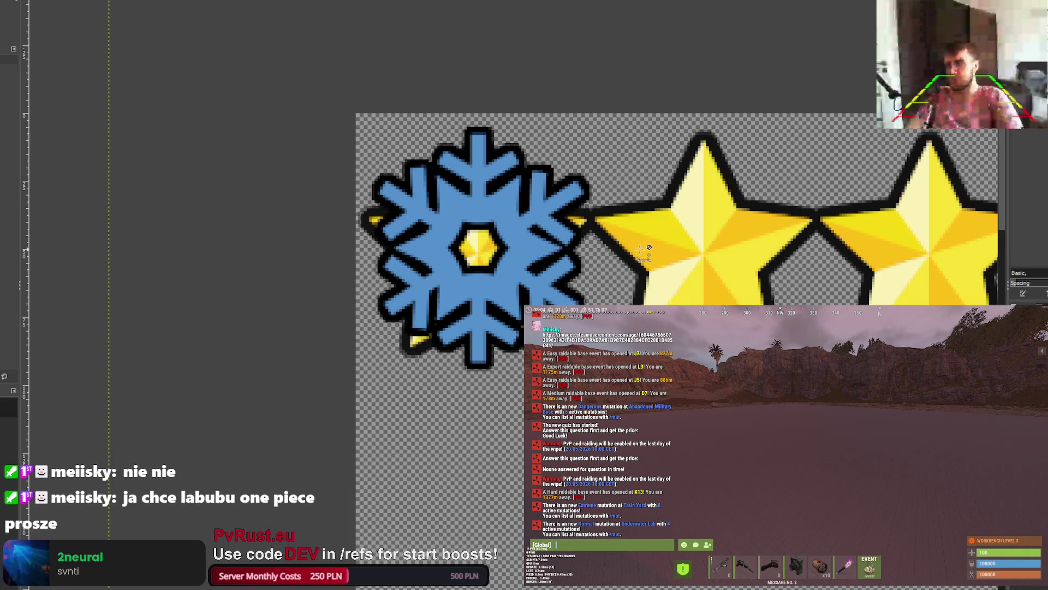
key("ctrl+z")
Step: Paste the snowflake back as a floating copy and undo a test black fill
scroll(645, 254, "down", 5)
key("ctrl+v")
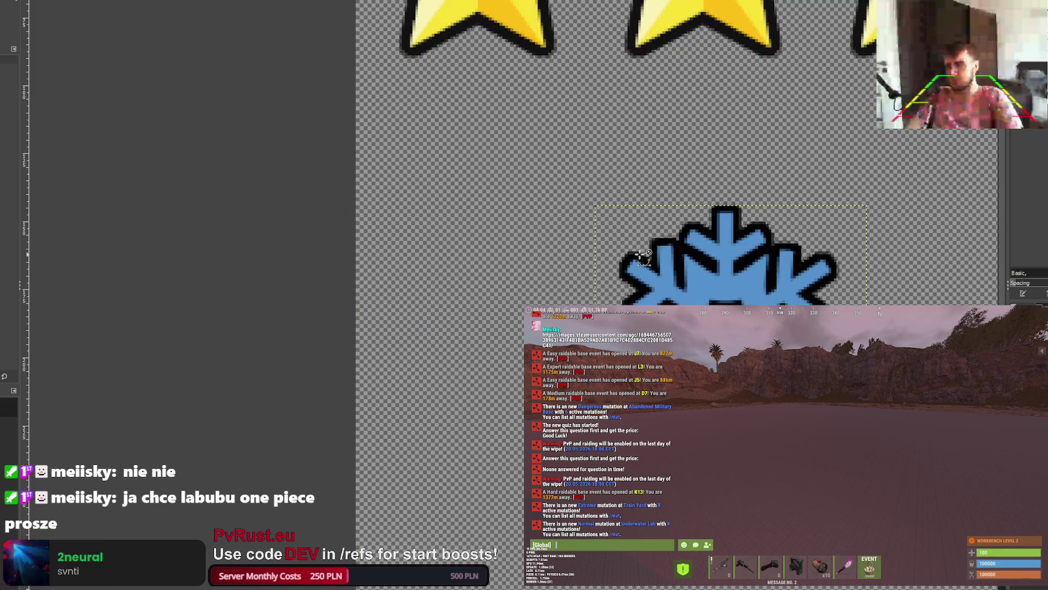
left_click(802, 282)
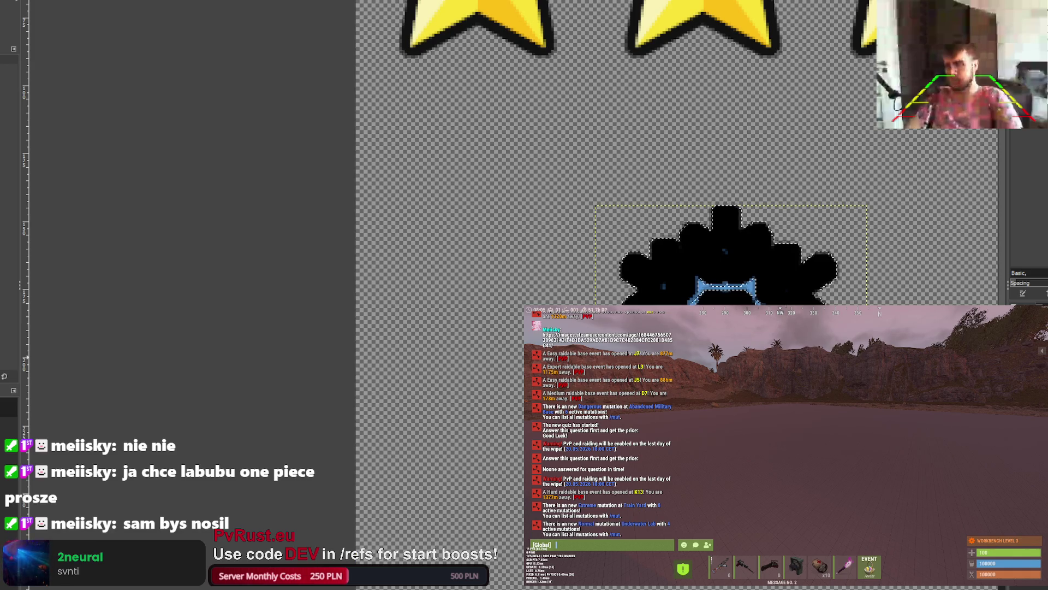
key("ctrl+z")
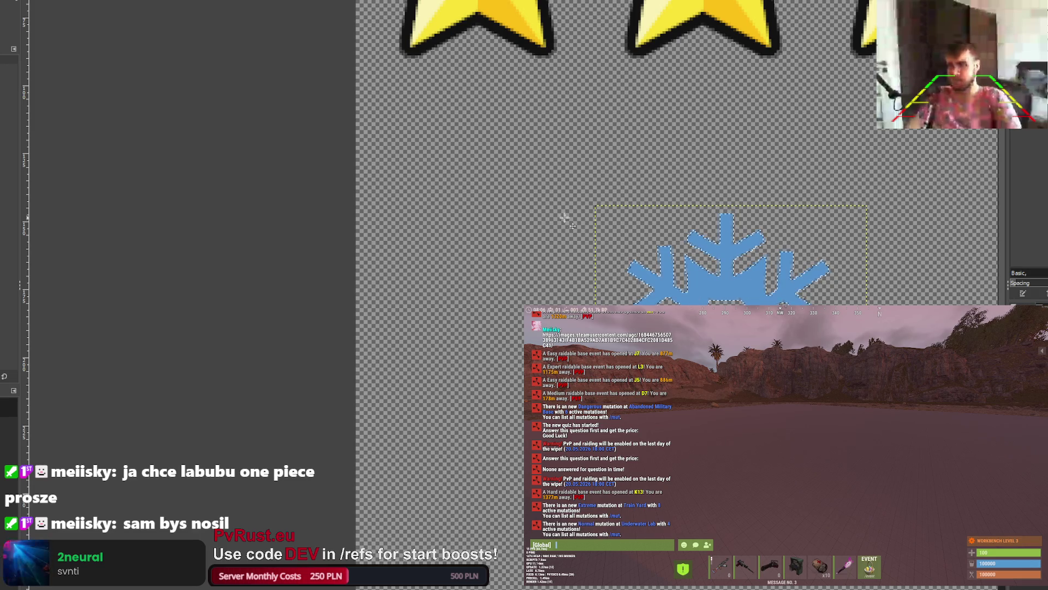
scroll(650, 264, "down", 2)
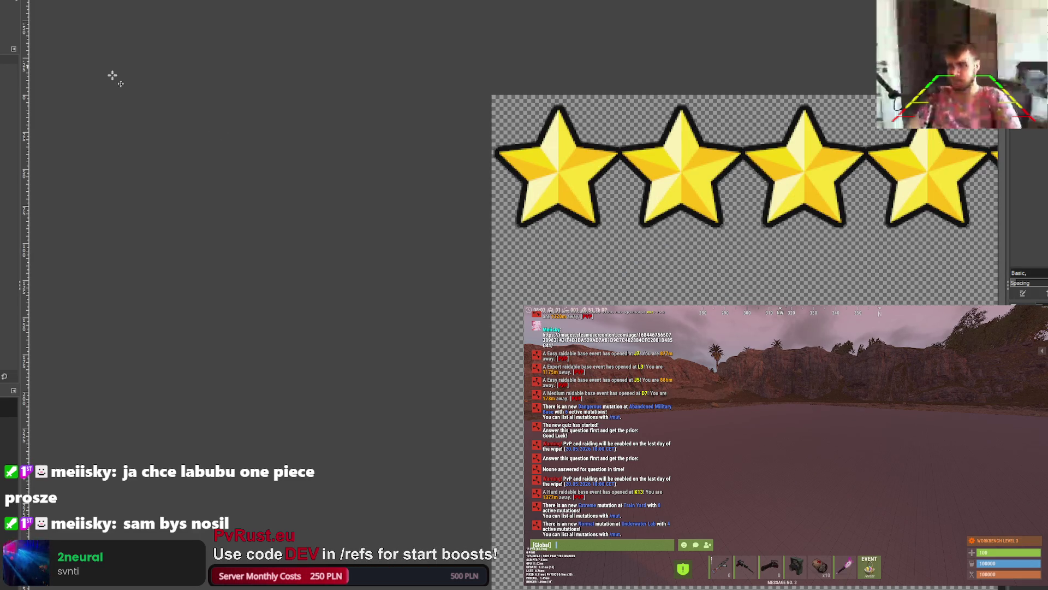
Step: Paste the snowflake over the first star and nudge it pixel by pixel into alignment
key("ctrl+v")
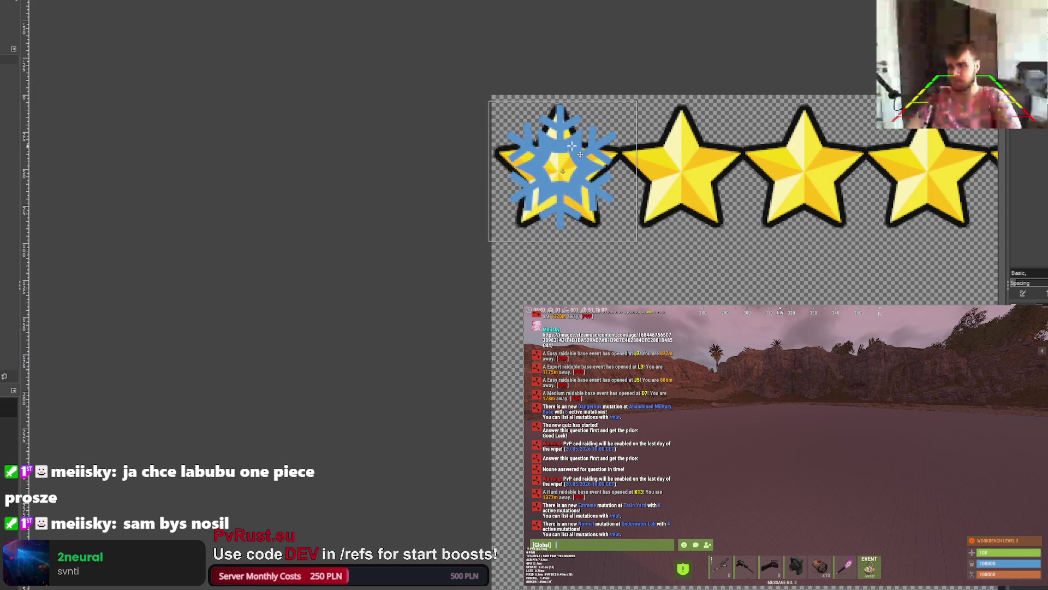
scroll(578, 156, "up", 3)
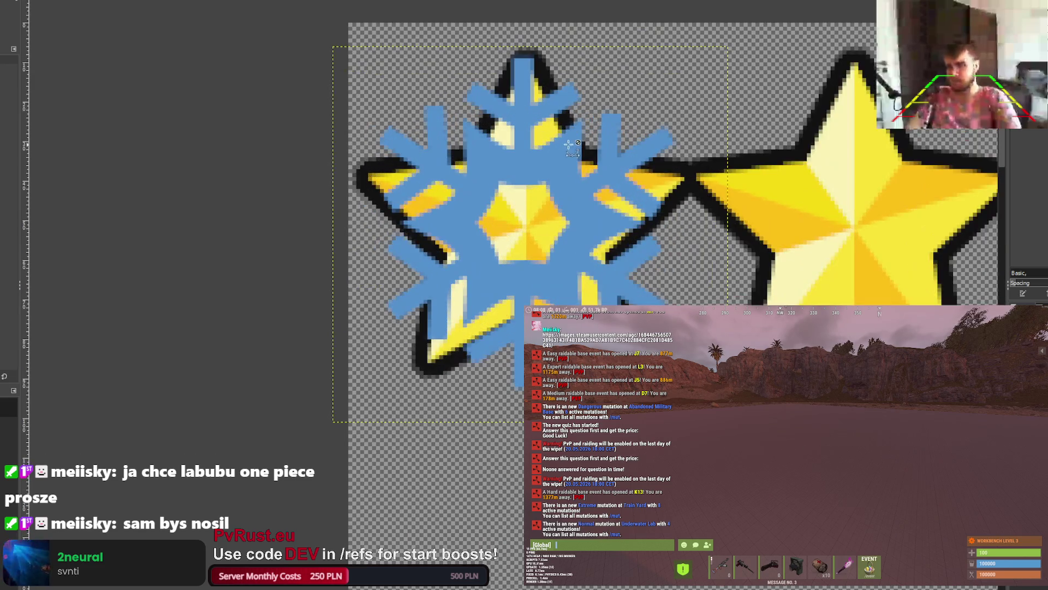
left_click_drag(550, 160, 550, 168)
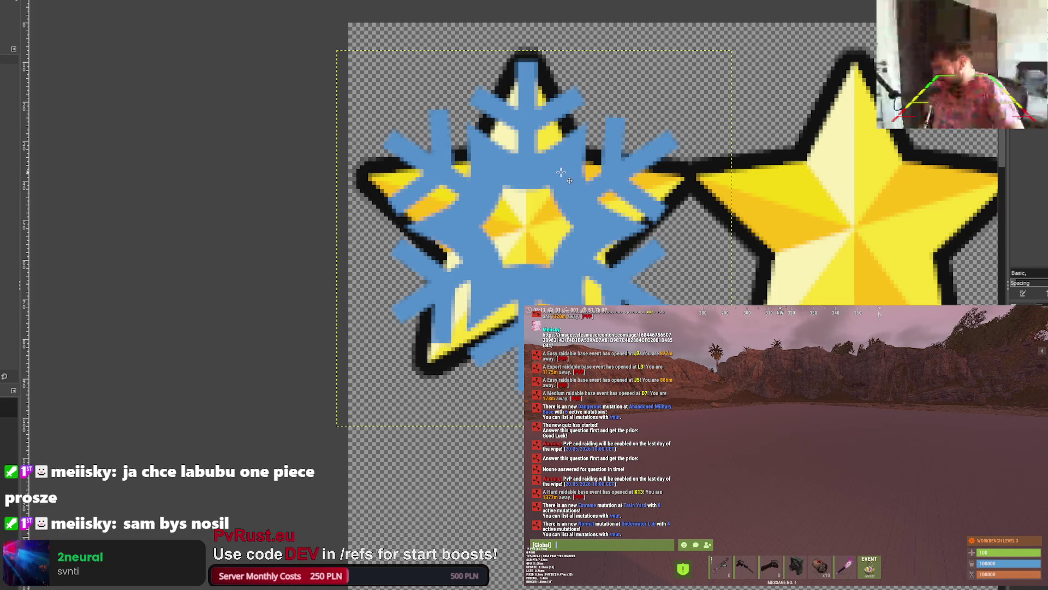
left_click_drag(567, 174, 567, 171)
key("Right")
key("Down")
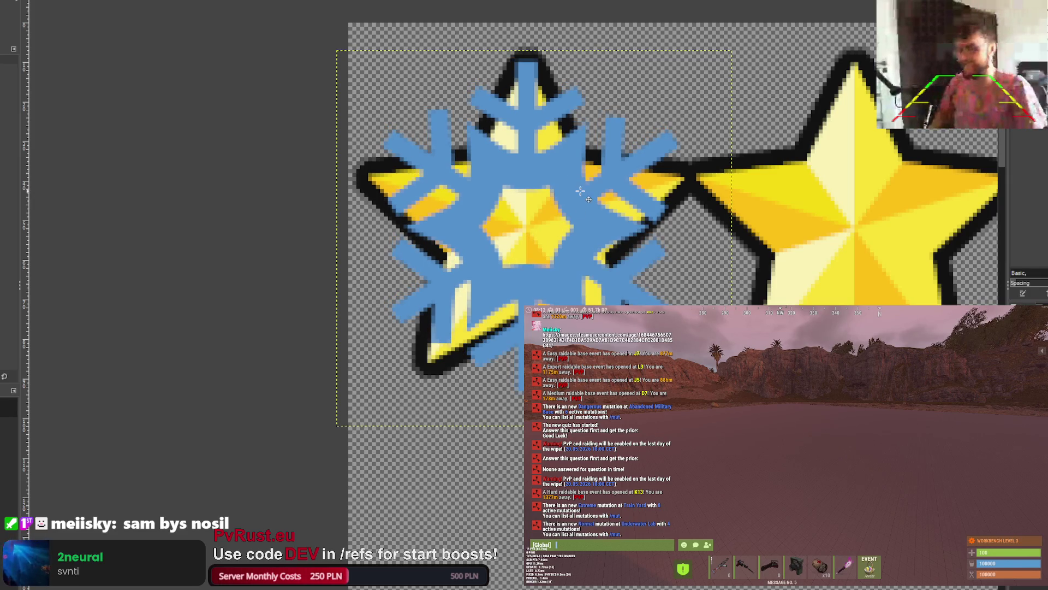
scroll(590, 192, "down", 1)
scroll(590, 192, "down", 3)
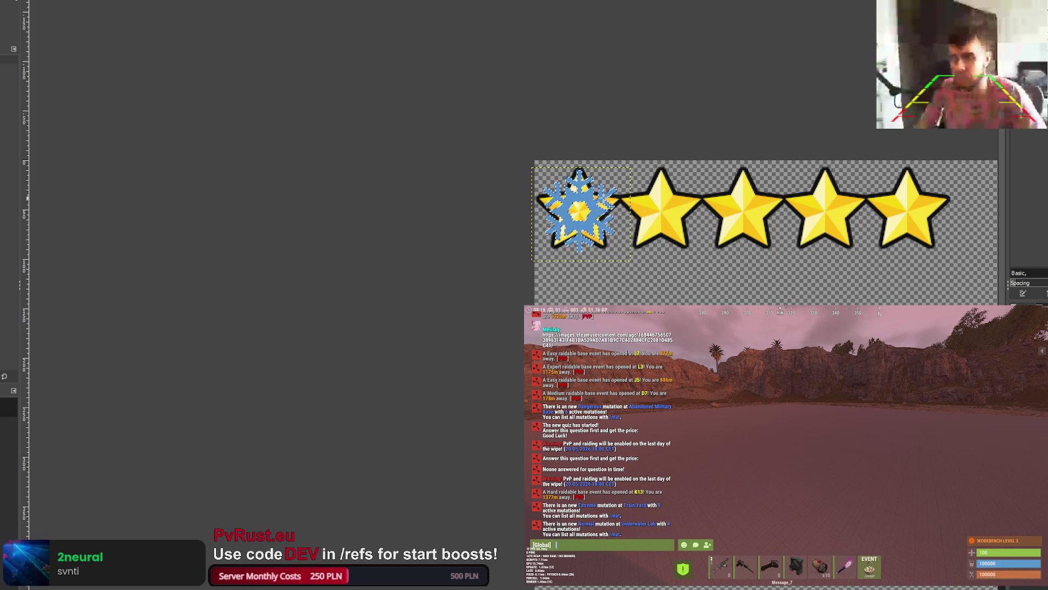
Step: Place a copy of the snowflake on the second star and shift it slightly left
scroll(692, 200, "up", 3)
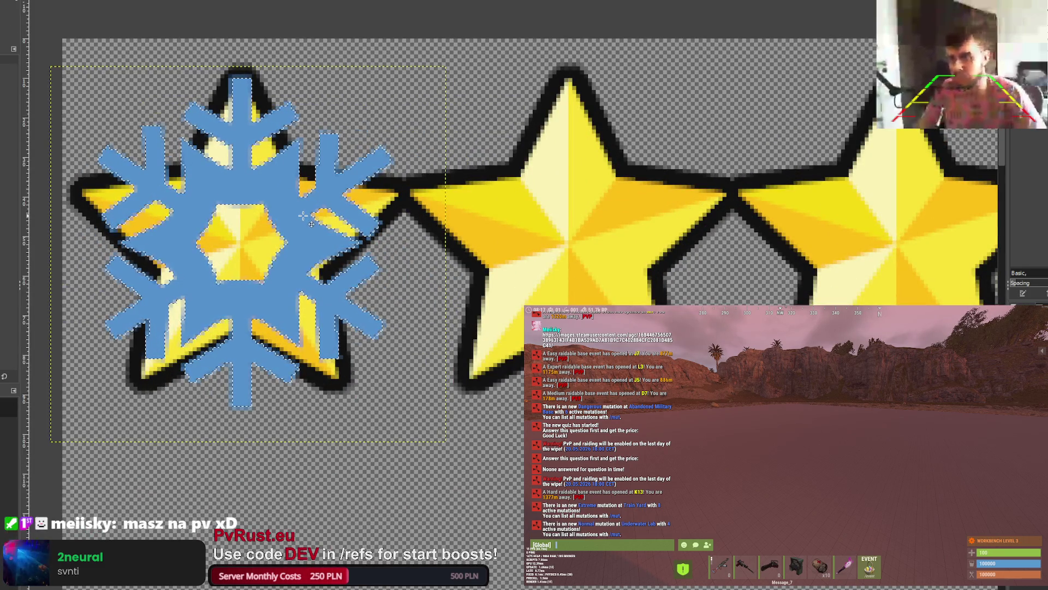
left_click_drag(301, 209, 626, 211)
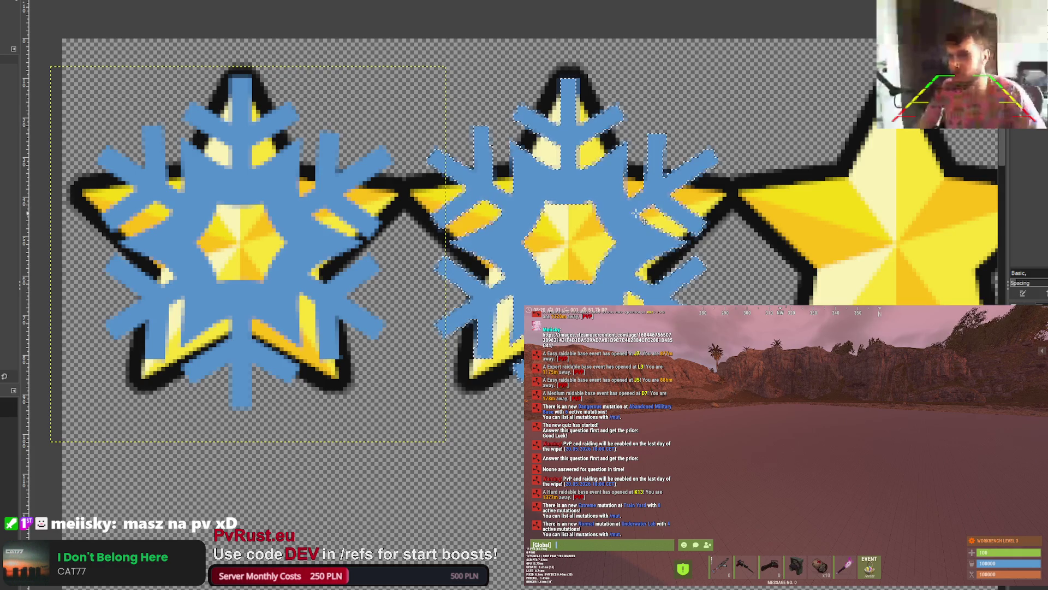
key("ctrl+z")
scroll(634, 212, "down", 4)
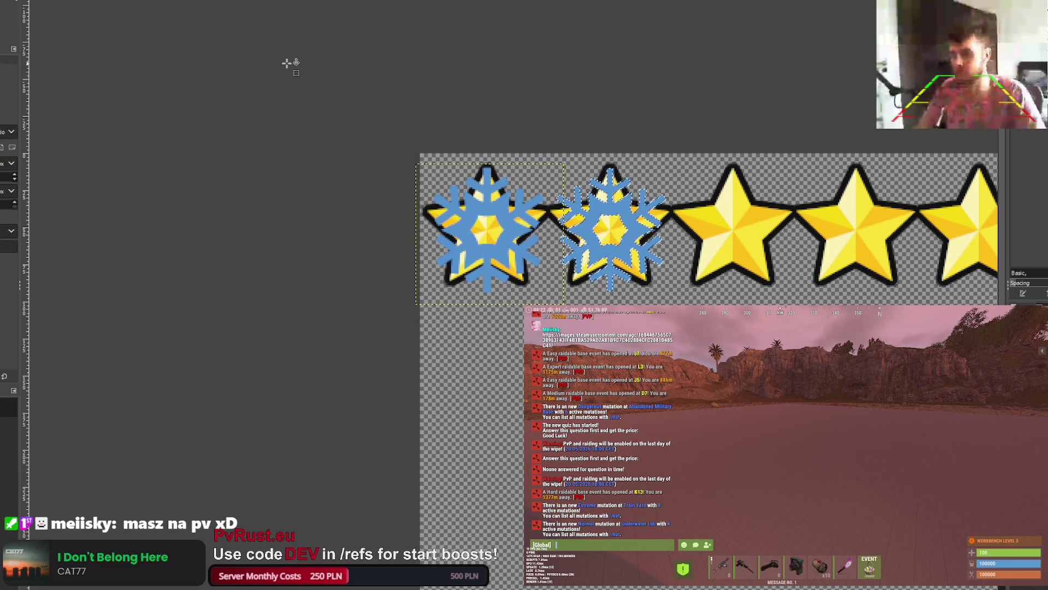
scroll(586, 92, "up", 1)
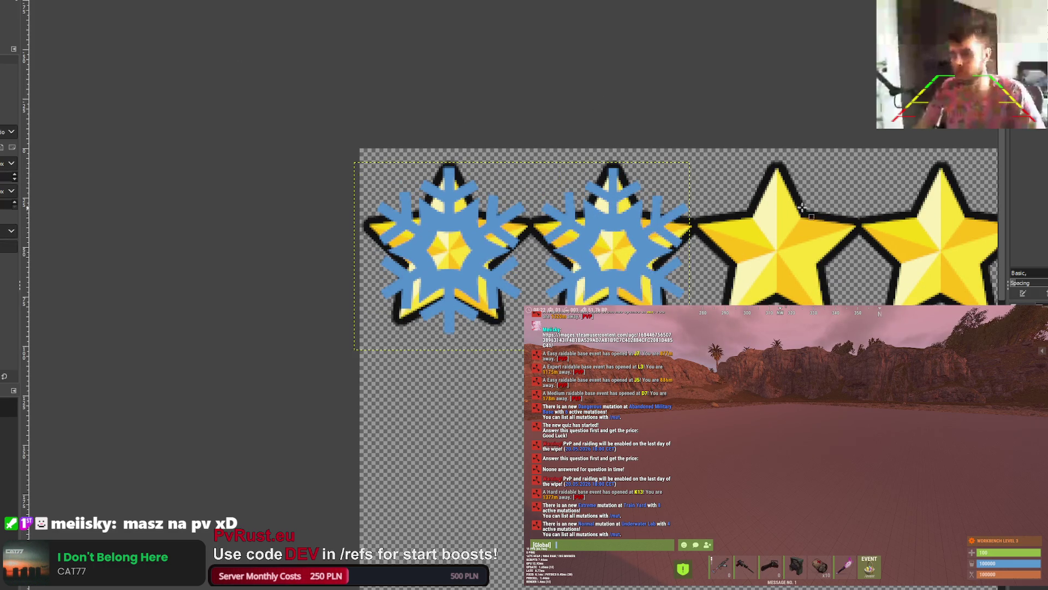
scroll(743, 215, "down", 2)
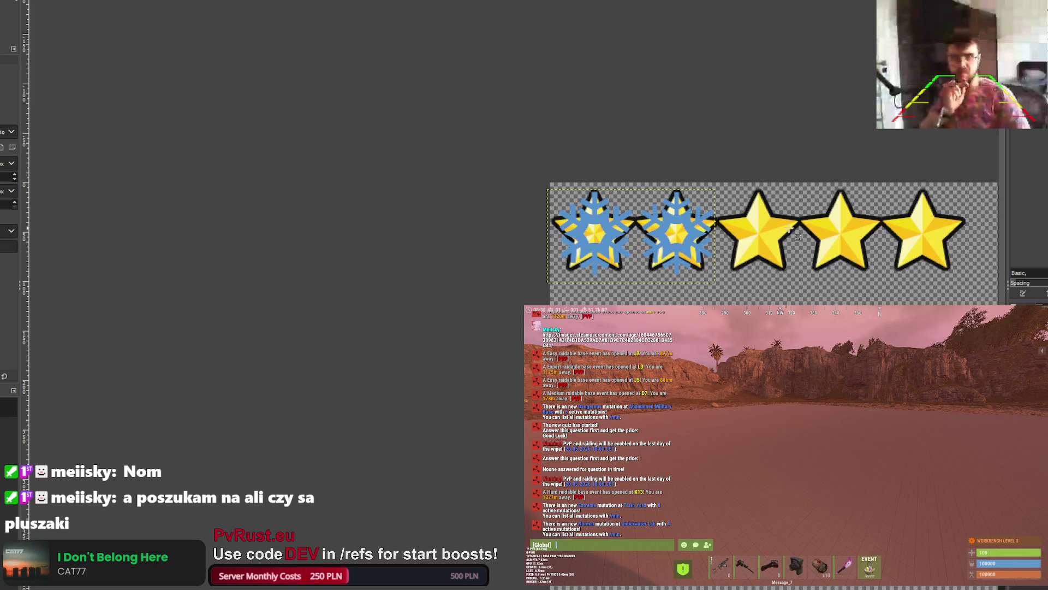
scroll(742, 224, "up", 4)
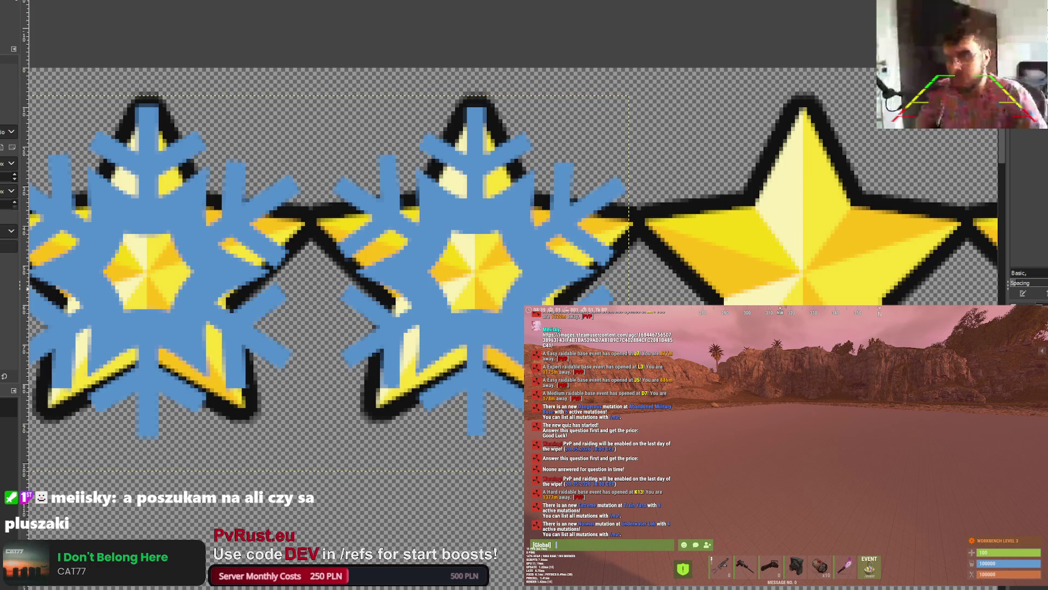
scroll(617, 302, "down", 2)
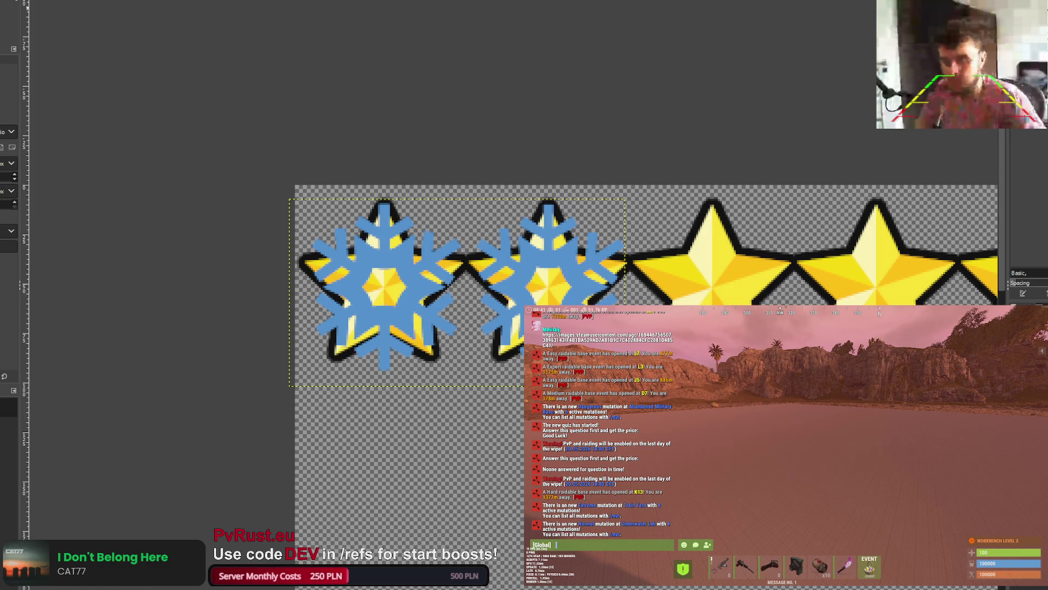
Step: Mark a rectangle over the icon row and anchor the pasted third snowflake
scroll(463, 247, "up", 2)
mouse_move(463, 141)
left_mouse_down()
mouse_move(740, 384)
mouse_move(830, 527)
left_mouse_up()
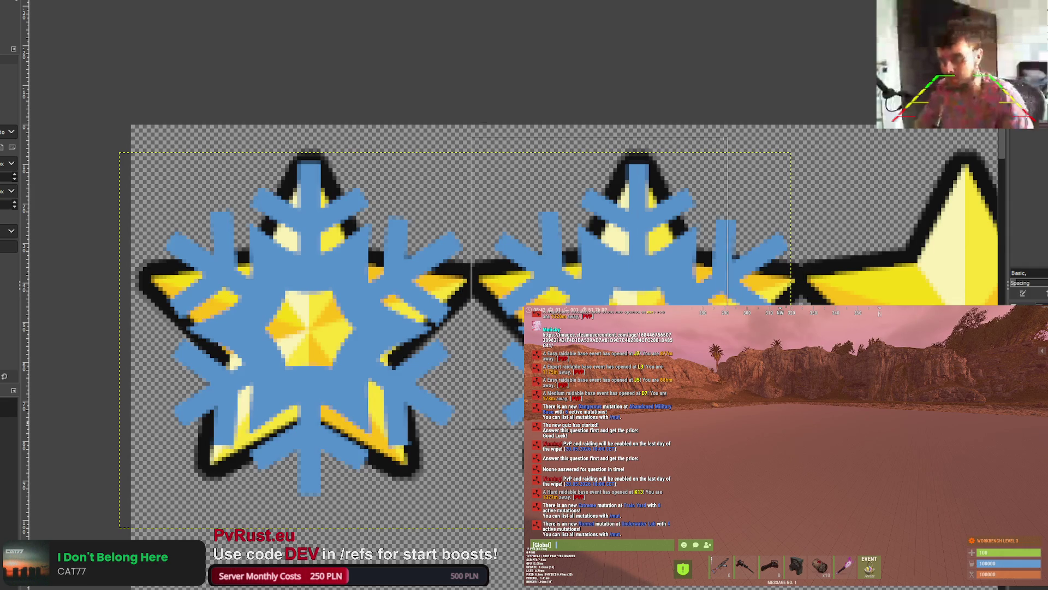
scroll(778, 373, "down", 2)
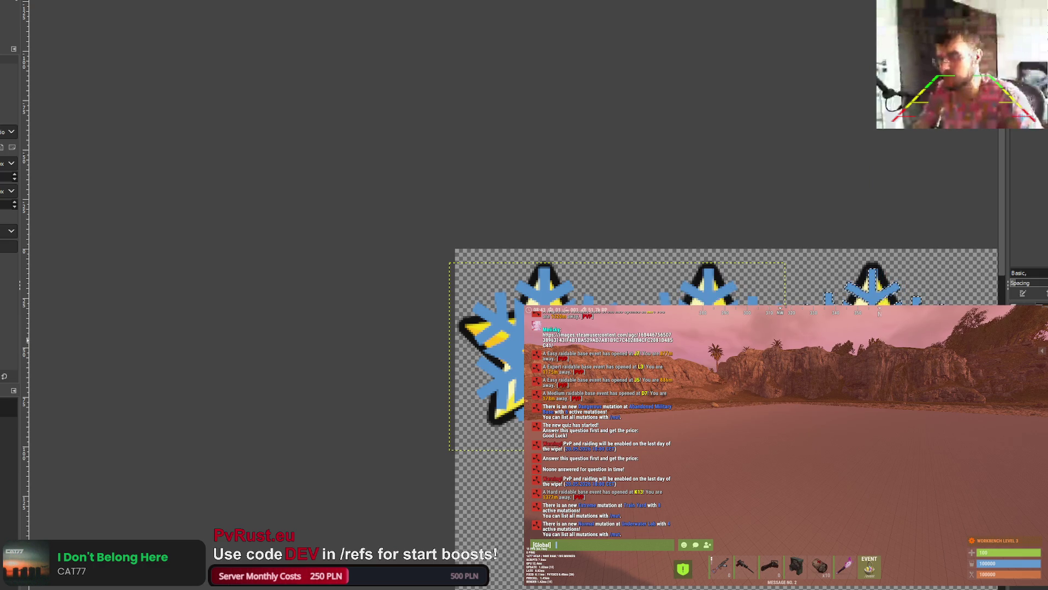
scroll(650, 346, "up", 3)
scroll(639, 351, "down", 3)
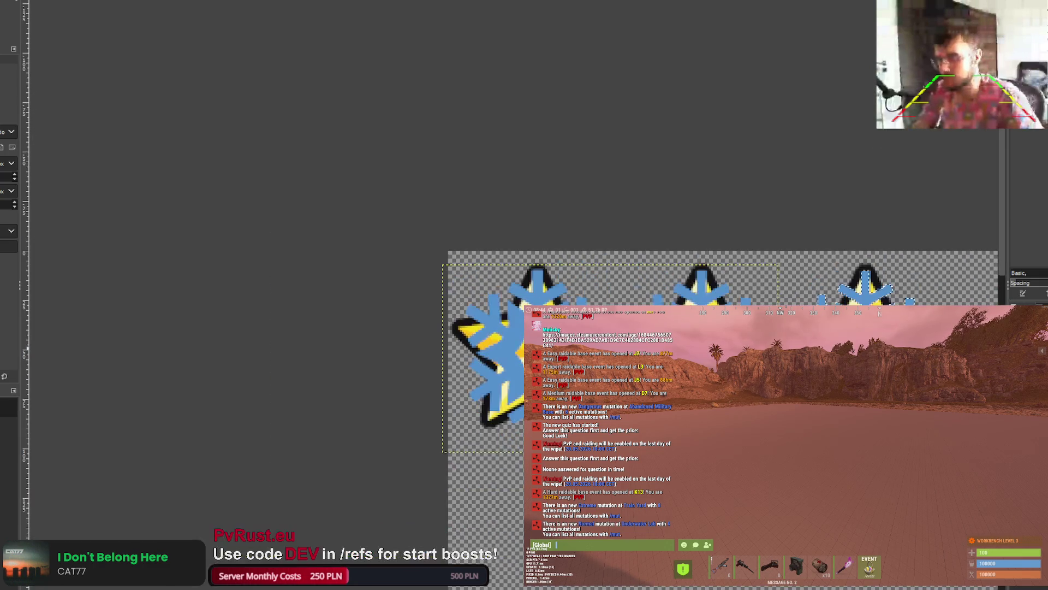
scroll(491, 382, "up", 1)
scroll(491, 382, "down", 2)
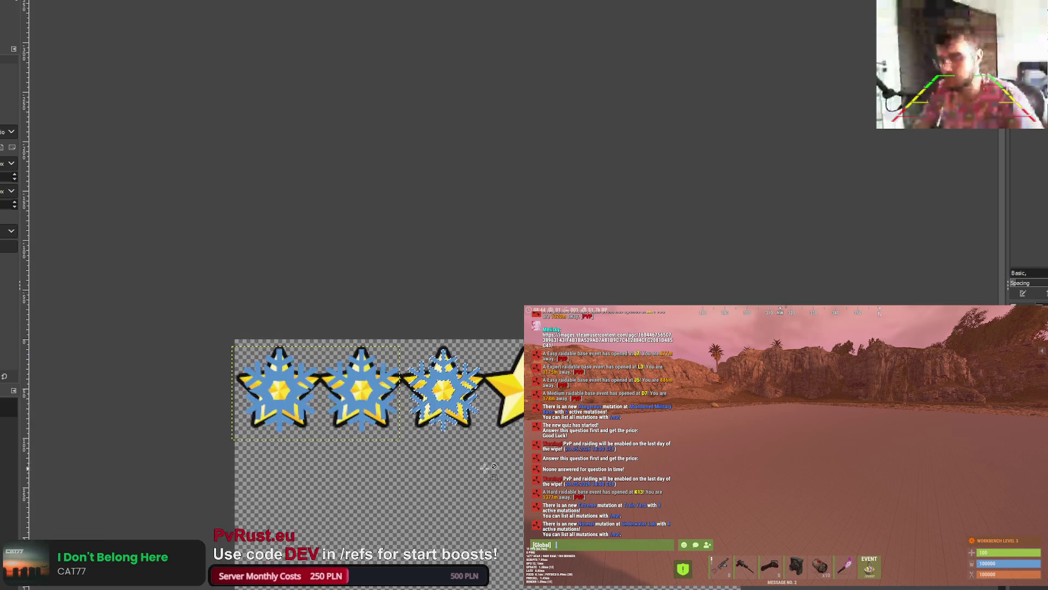
left_click(393, 195)
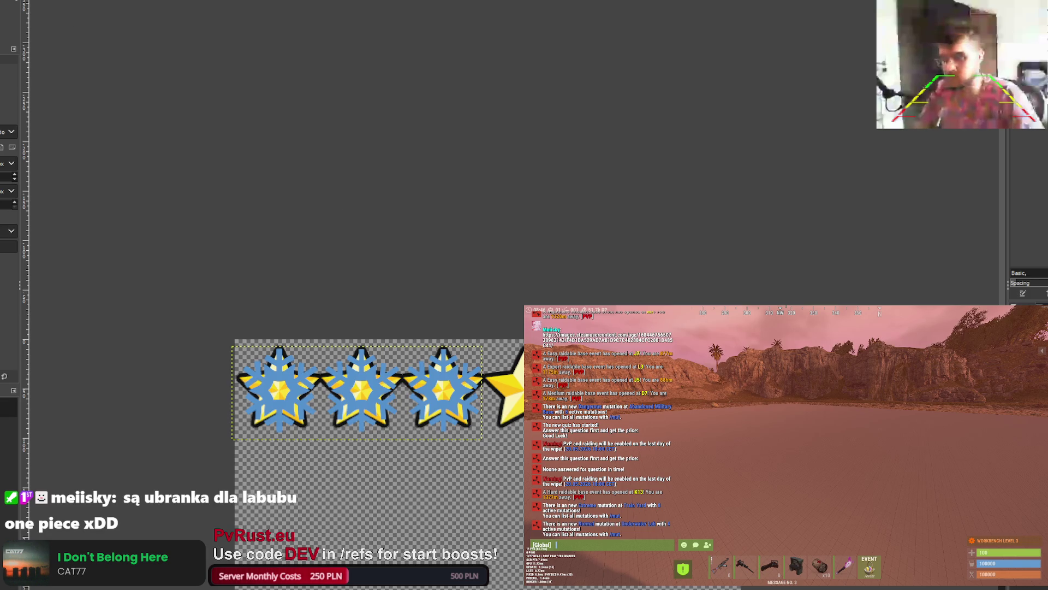
Step: Copy the third snowflake, paste it onto the fourth star, and anchor it
scroll(339, 277, "up", 2)
left_click_drag(375, 22, 466, 109)
left_click_drag(384, 28, 548, 232)
key("ctrl+c")
key("ctrl+v")
mouse_move(485, 103)
left_mouse_down()
mouse_move(645, 125)
mouse_move(650, 100)
left_mouse_up()
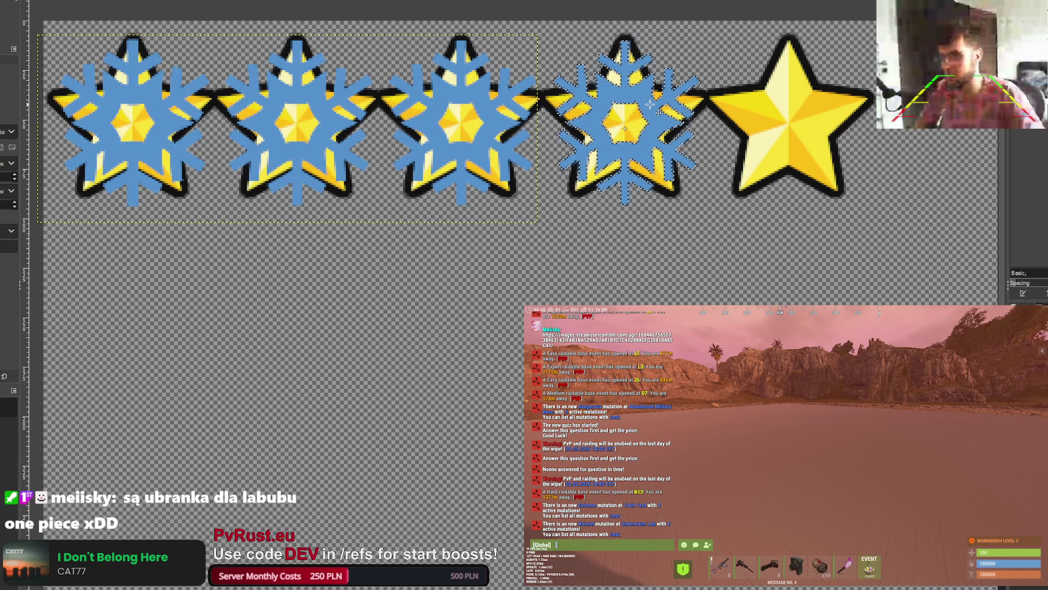
key("ctrl+h")
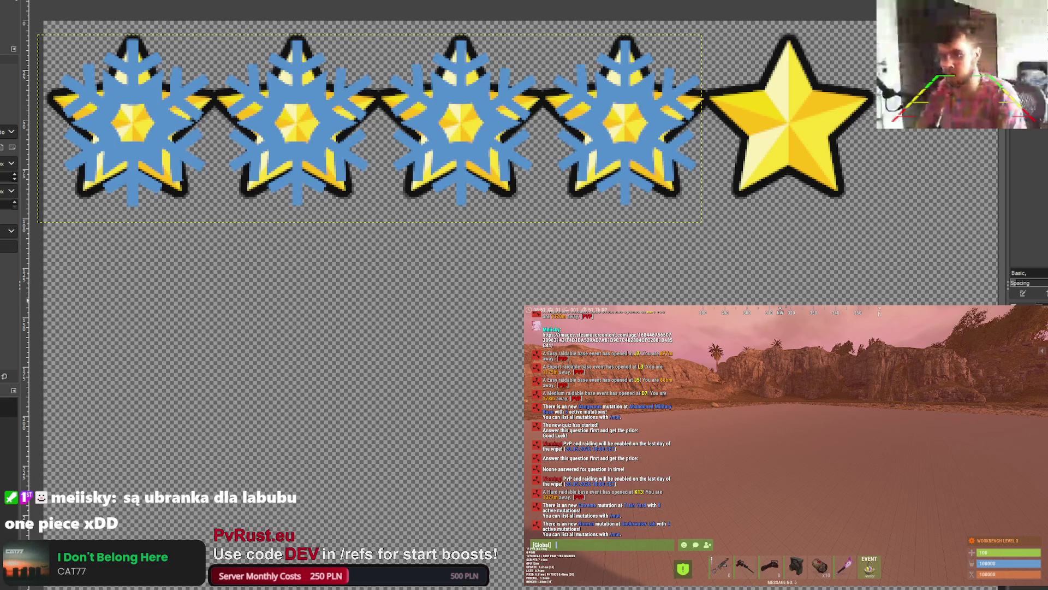
left_click_drag(546, 25, 726, 240)
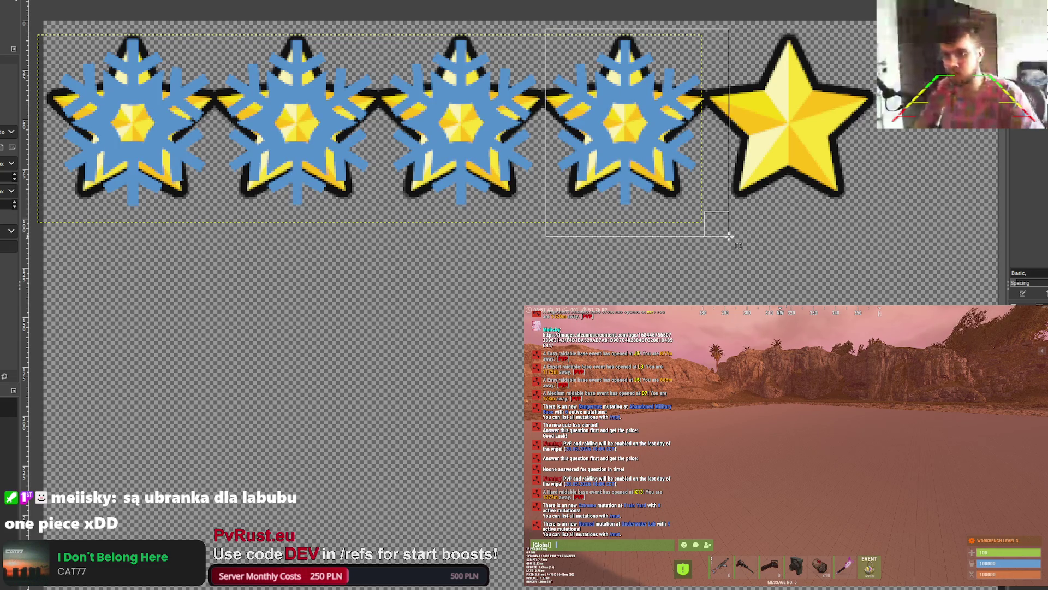
Step: Copy the snowflake onto the fifth star, anchor it, and scroll along the row to inspect it
left_click_drag(657, 124, 827, 125)
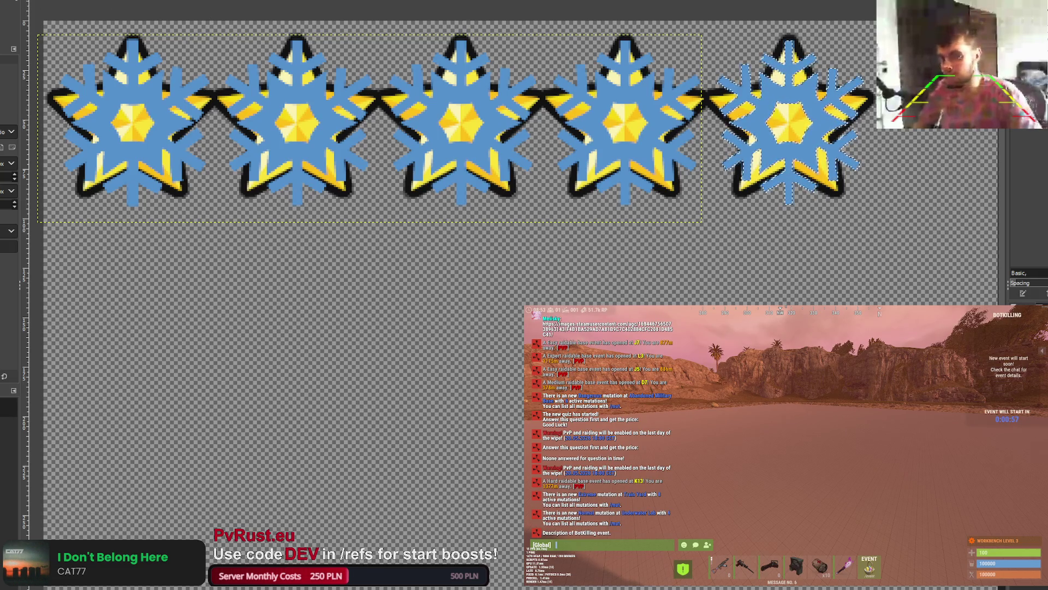
left_click(416, 25)
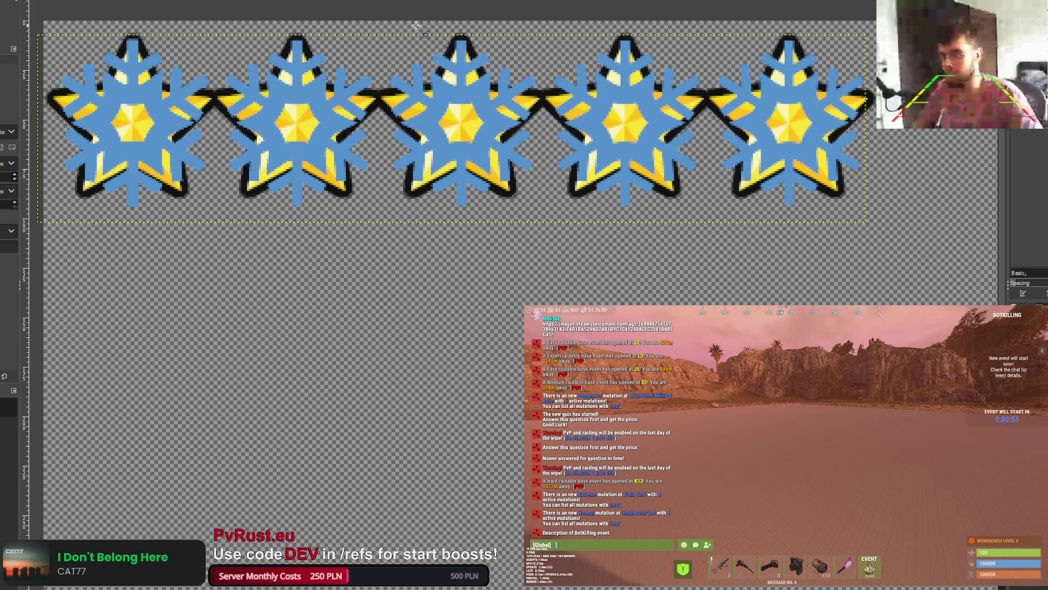
scroll(416, 25, "down", 1)
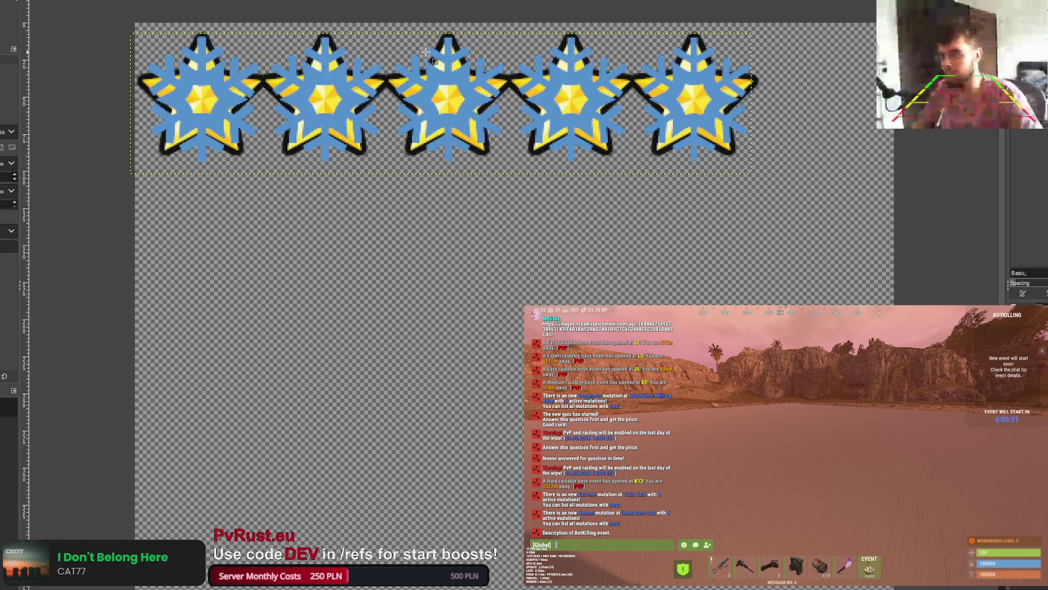
scroll(425, 51, "up", 2)
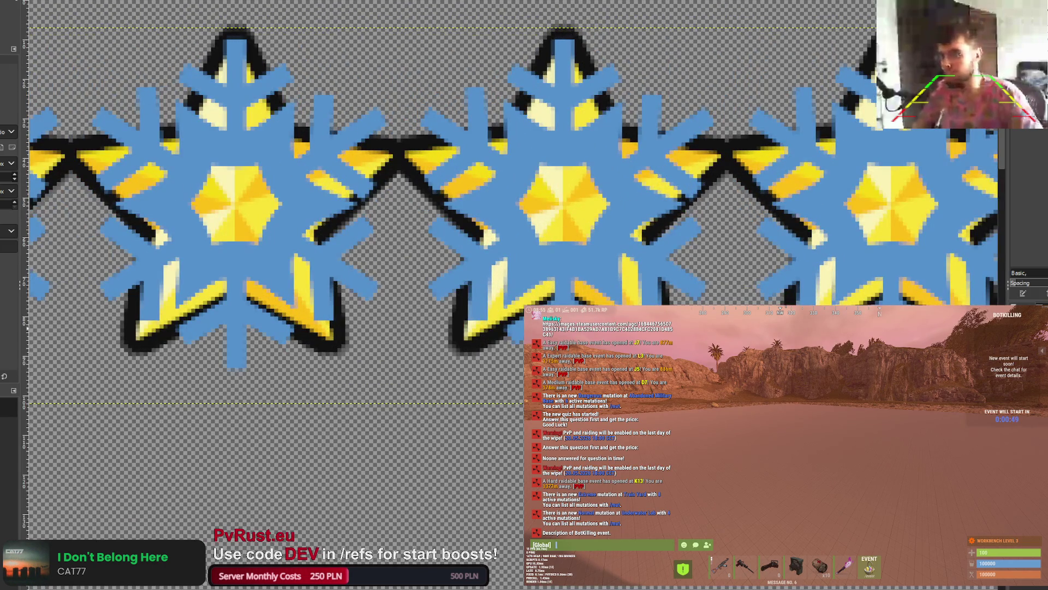
scroll(513, 208, "right", 2)
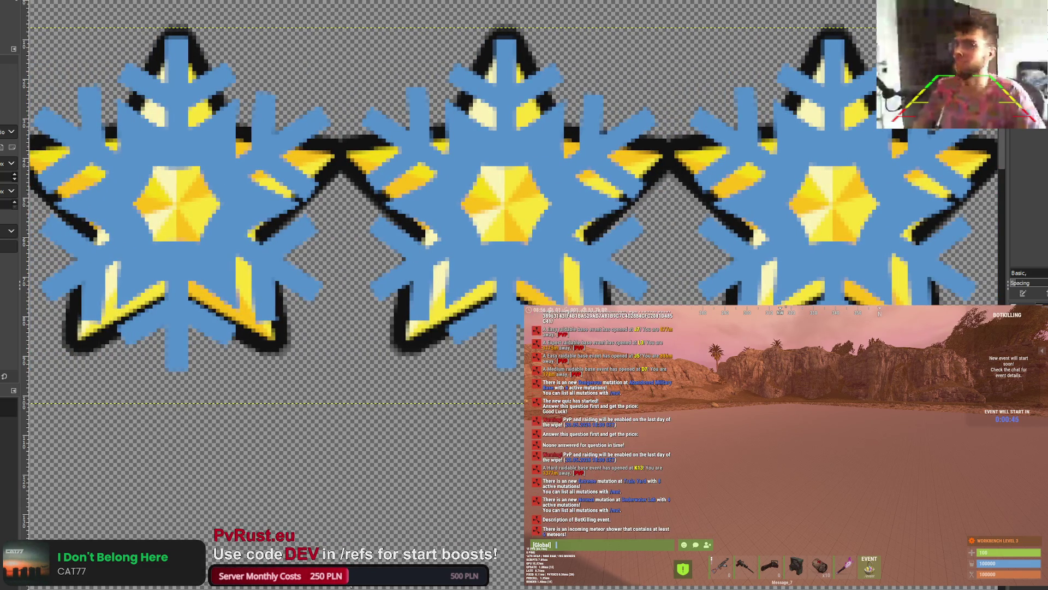
scroll(453, 197, "left", 1)
scroll(454, 197, "left", 1)
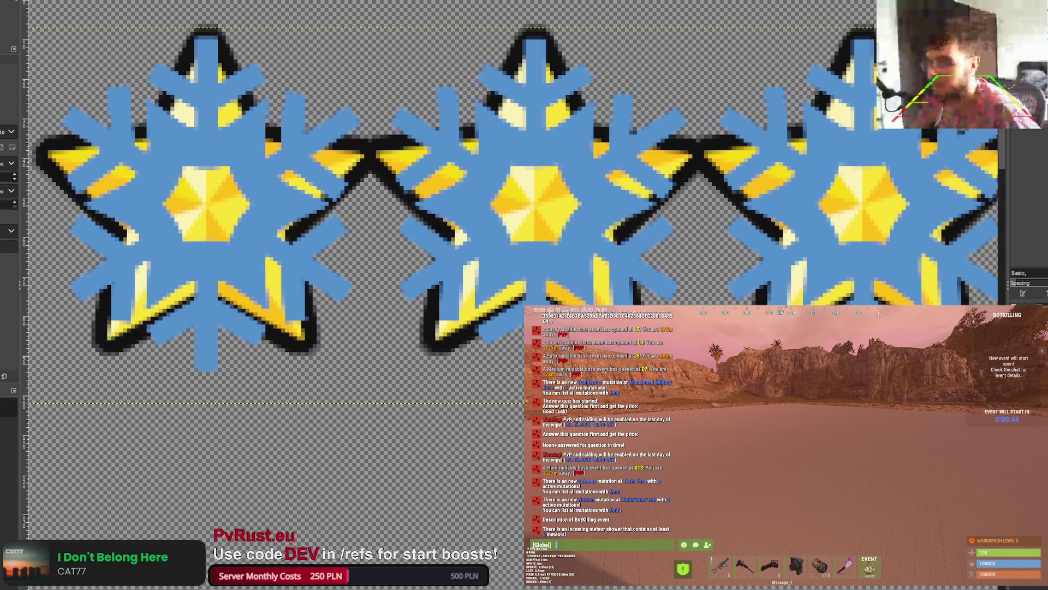
scroll(453, 197, "right", 1)
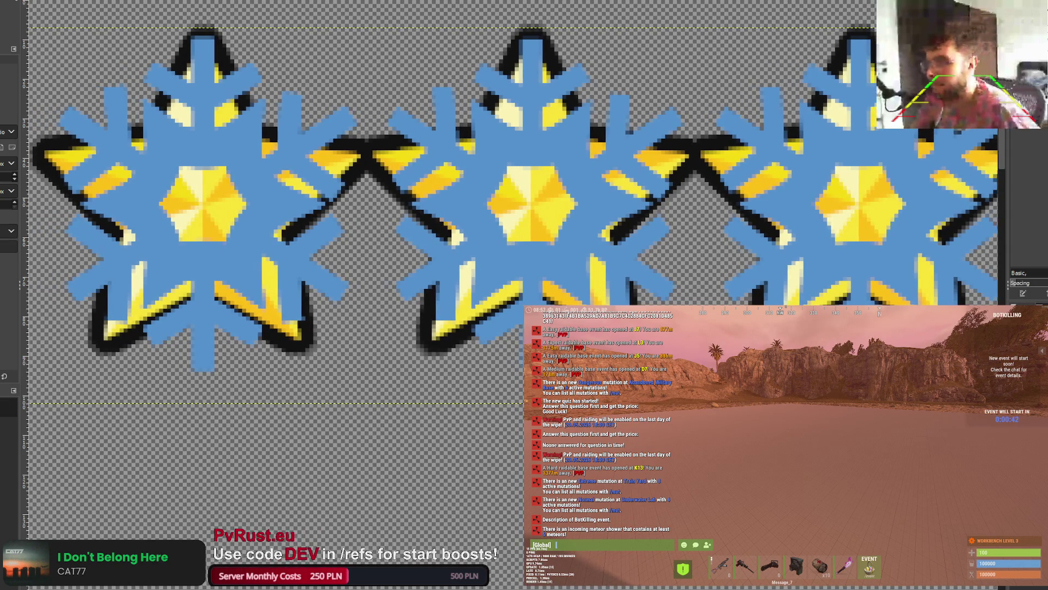
scroll(453, 197, "right", 3)
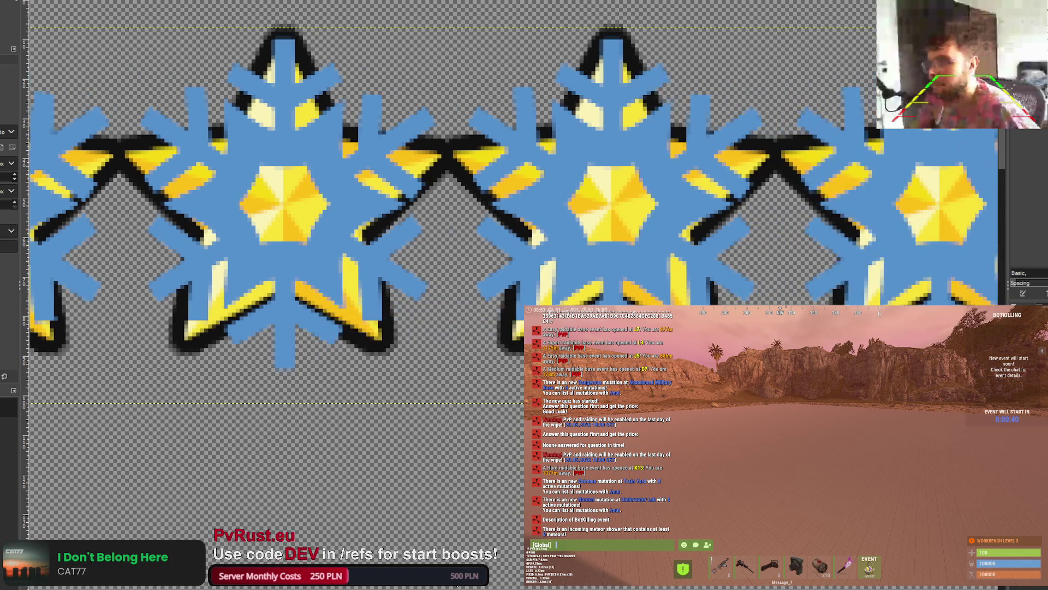
scroll(453, 197, "right", 1)
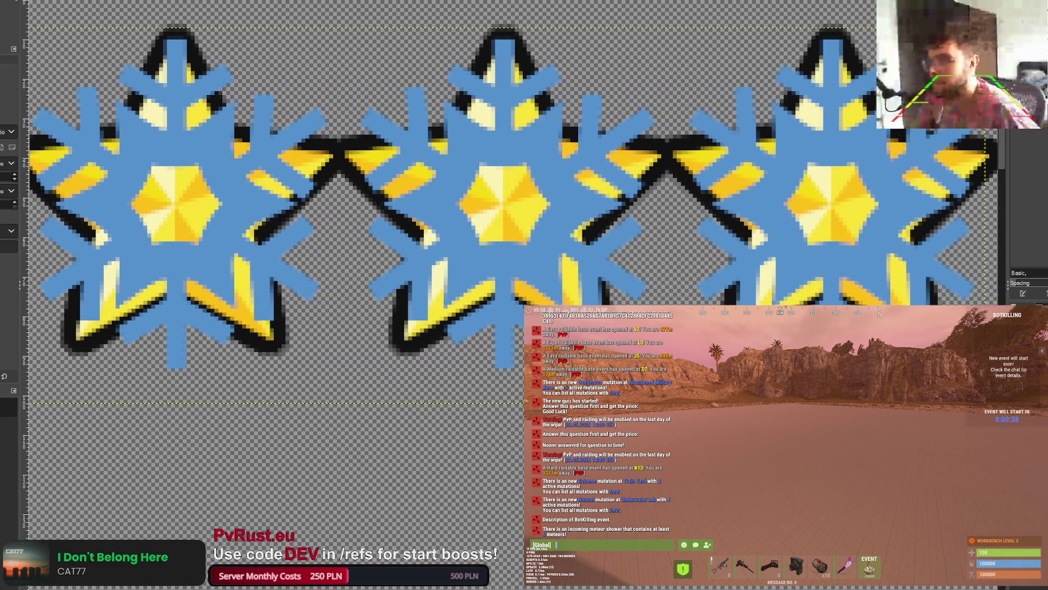
scroll(508, 573, "right", 1)
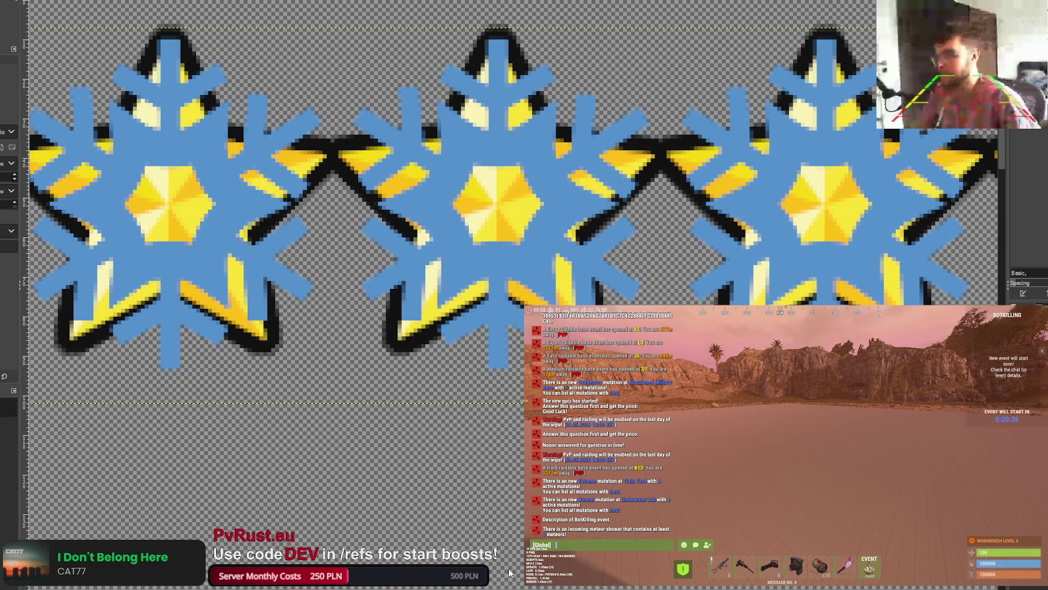
scroll(509, 572, "right", 10)
scroll(269, 504, "left", 12)
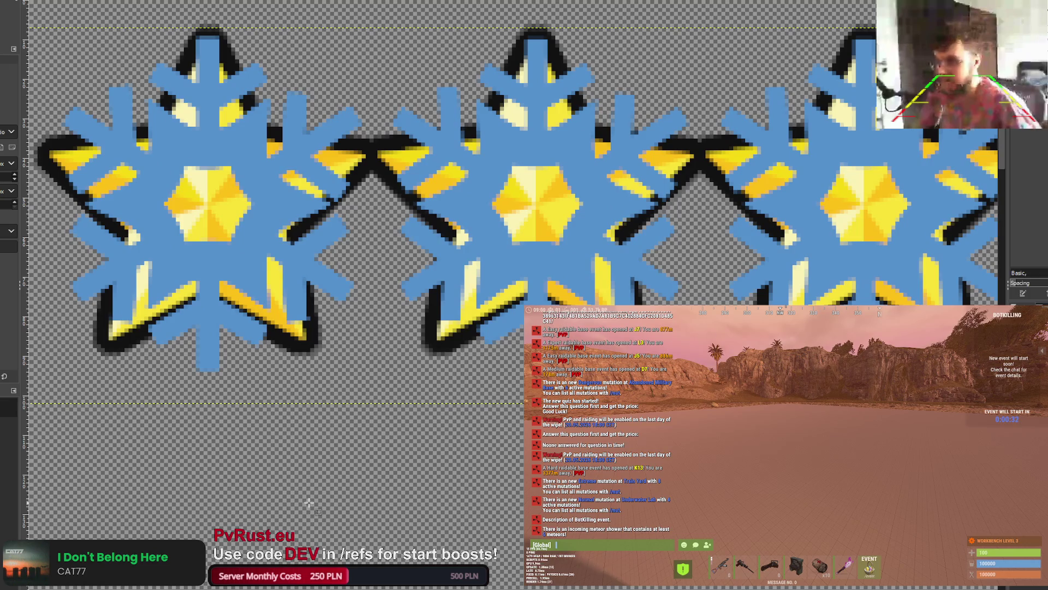
scroll(358, 431, "down", 2, "ctrl")
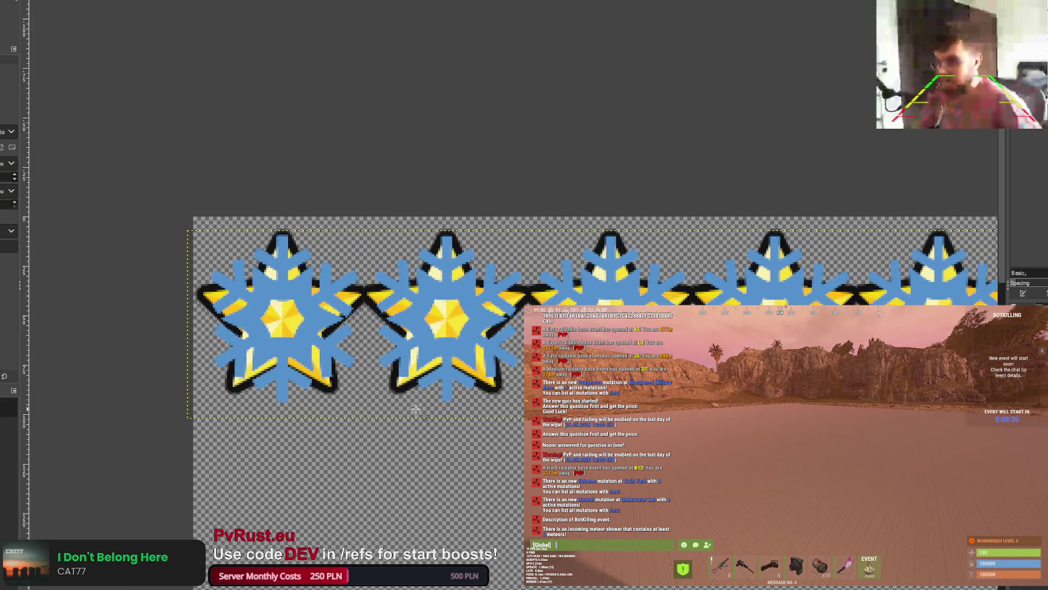
Step: Narrow the selection to the first snowflake and test black fills, undoing each
left_click_drag(997, 328, 385, 306)
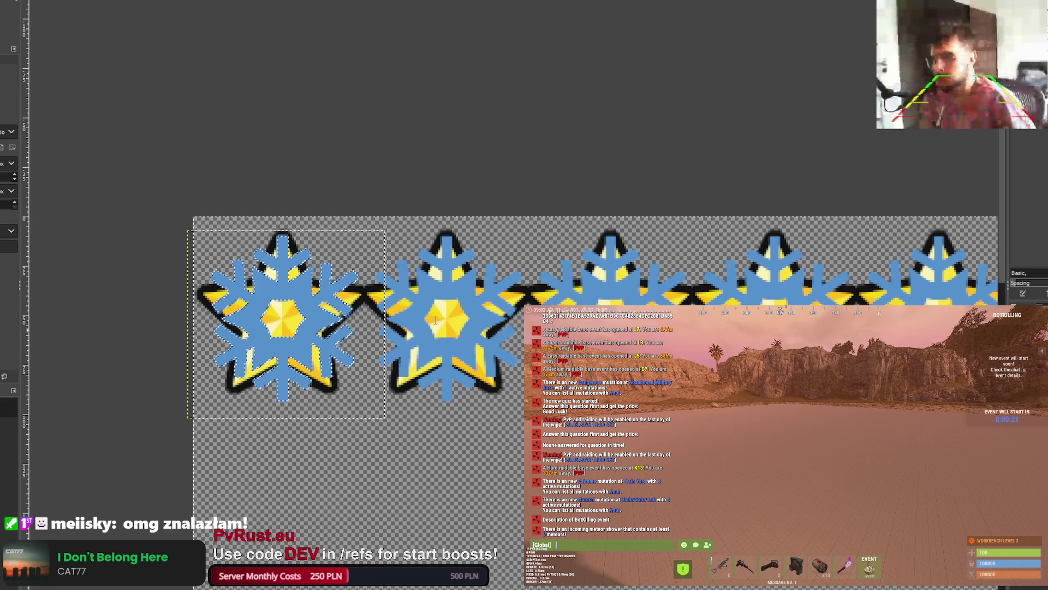
key("p")
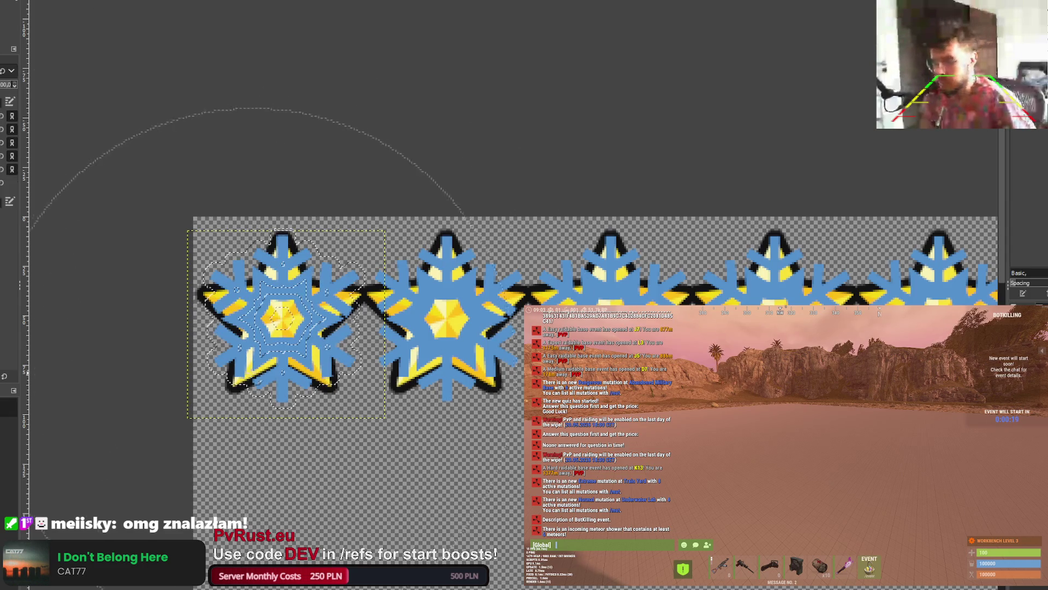
left_click(246, 357)
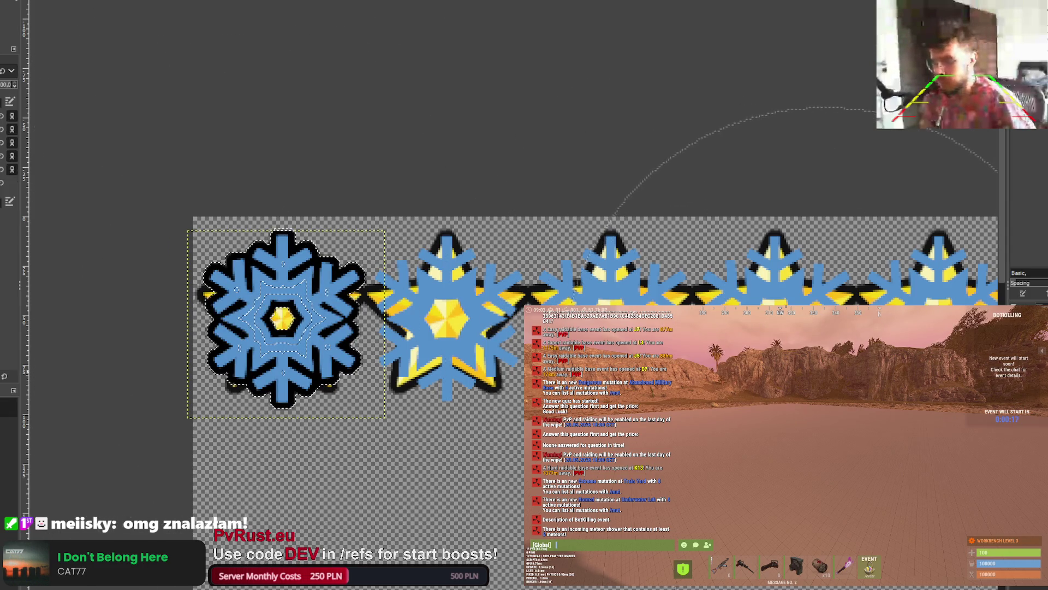
key("ctrl+z")
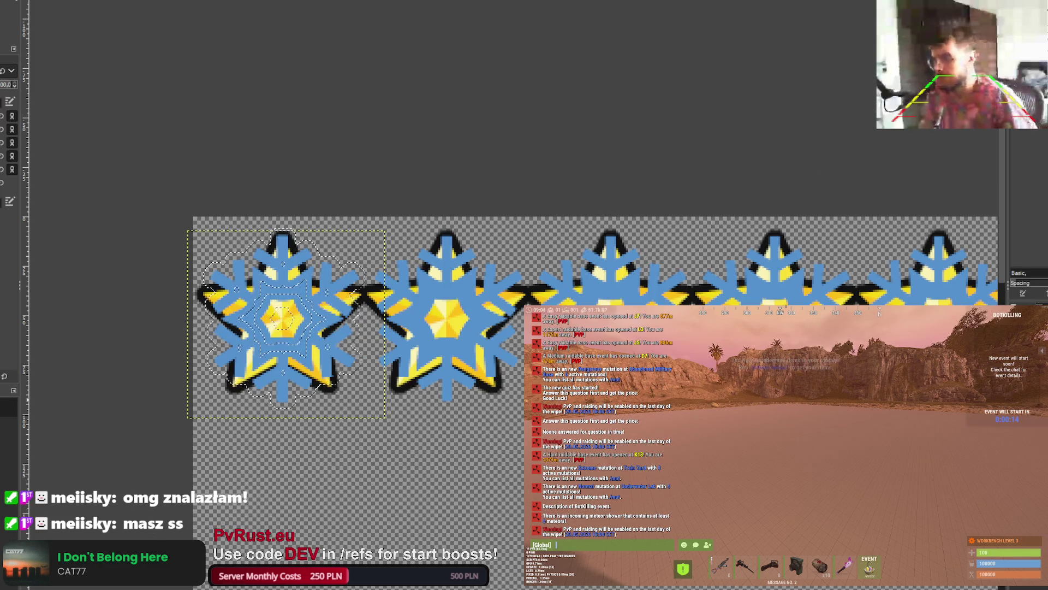
key("Page_Down")
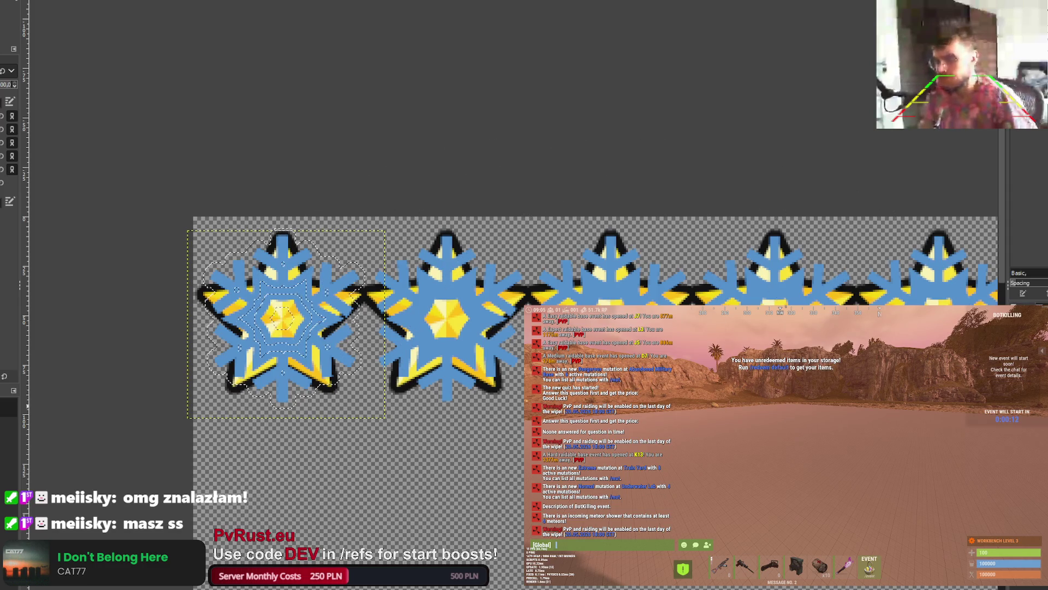
left_click(276, 327)
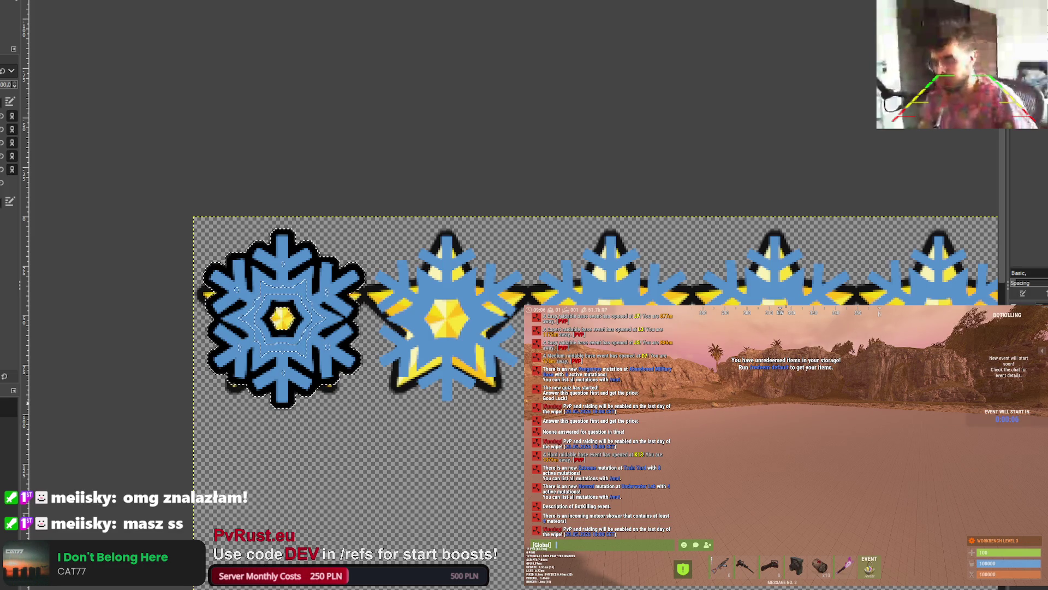
key("ctrl+z")
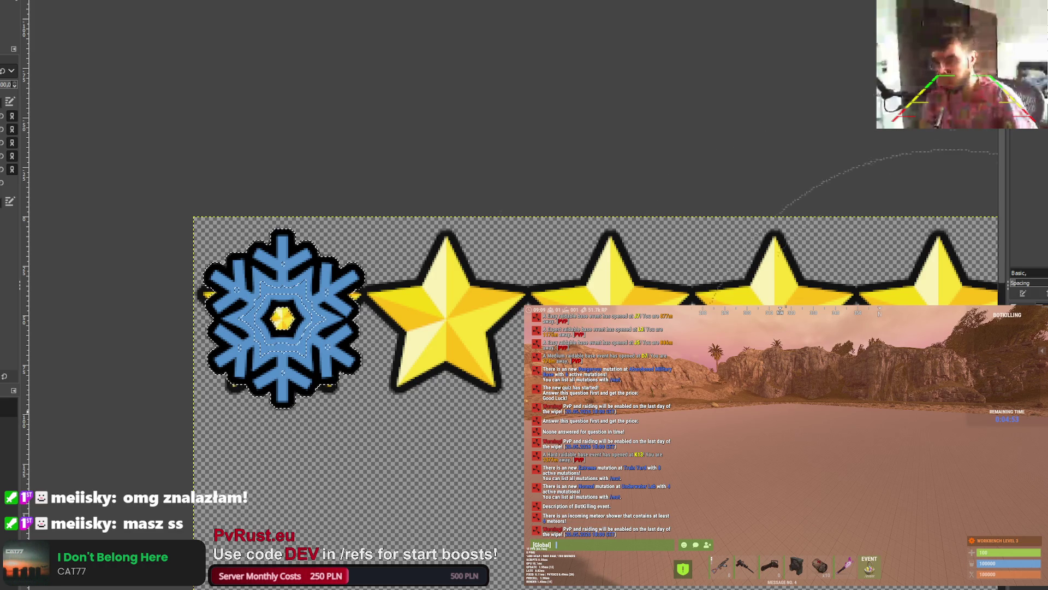
Step: Clear the selection and restore snowflakes over the first two stars
key("r")
left_click(265, 110)
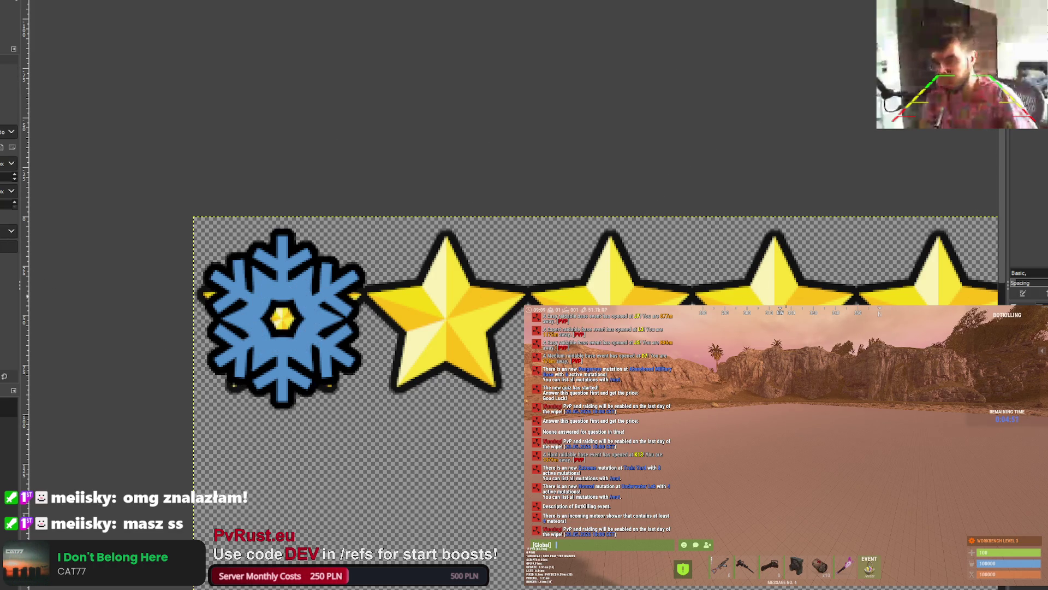
key("ctrl+z")
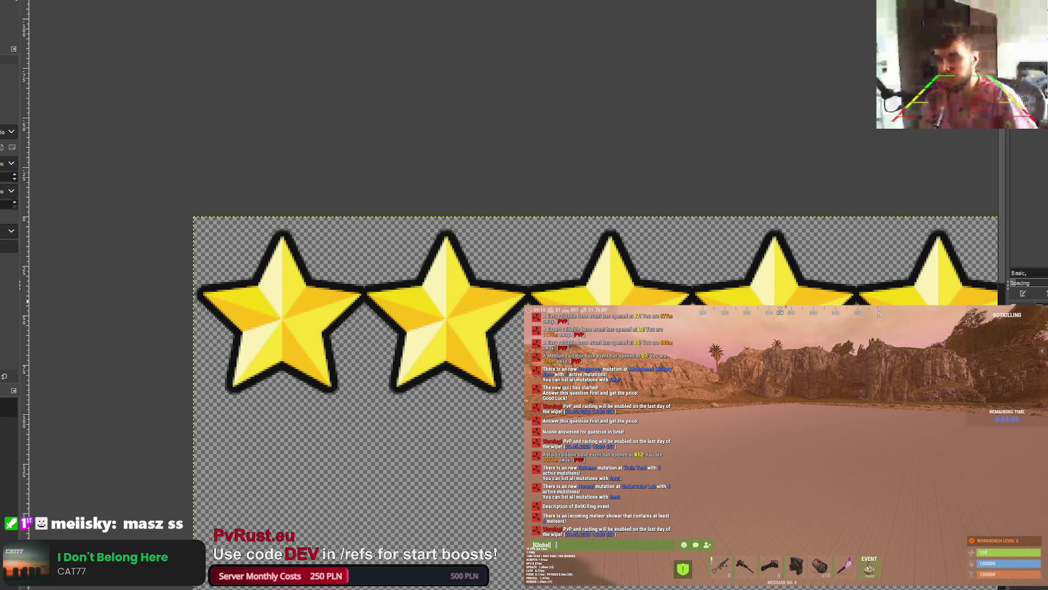
key("ctrl+y")
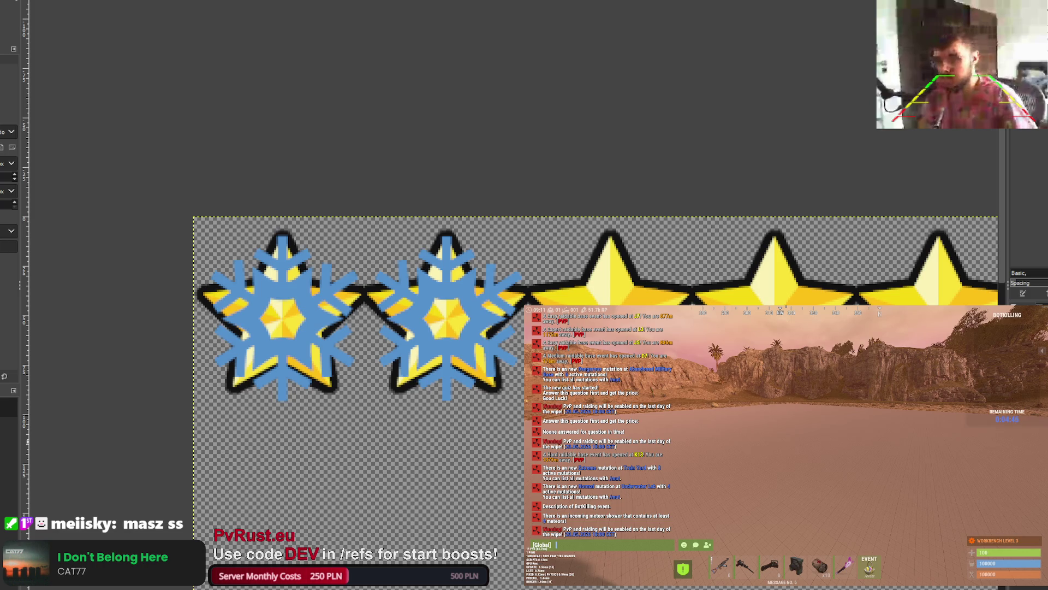
key("ctrl+y")
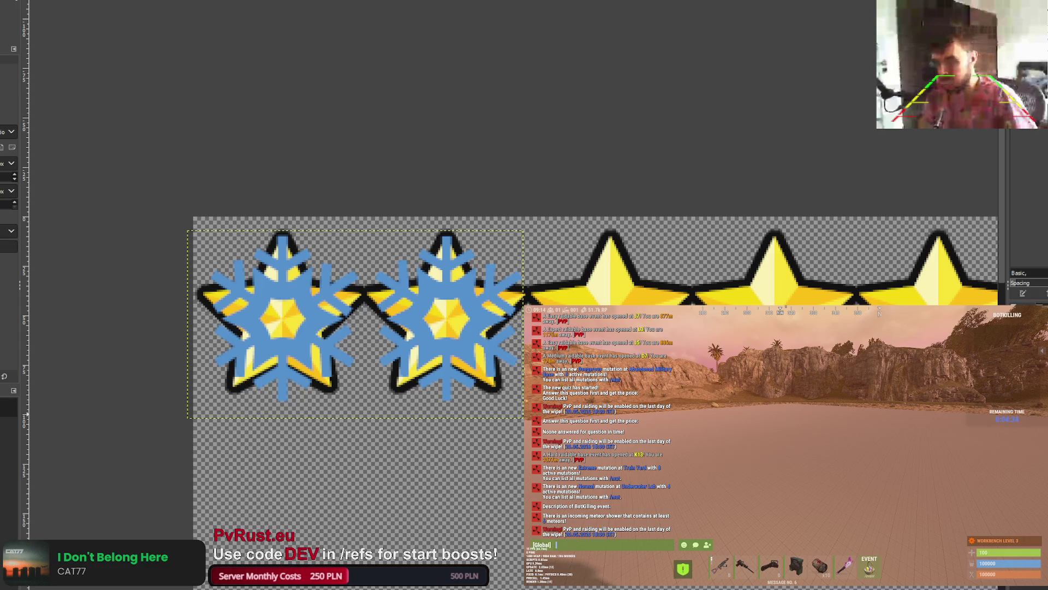
Step: Select both snowflake shapes, convert to a border, and try a black fill, then undo it
left_click(239, 309)
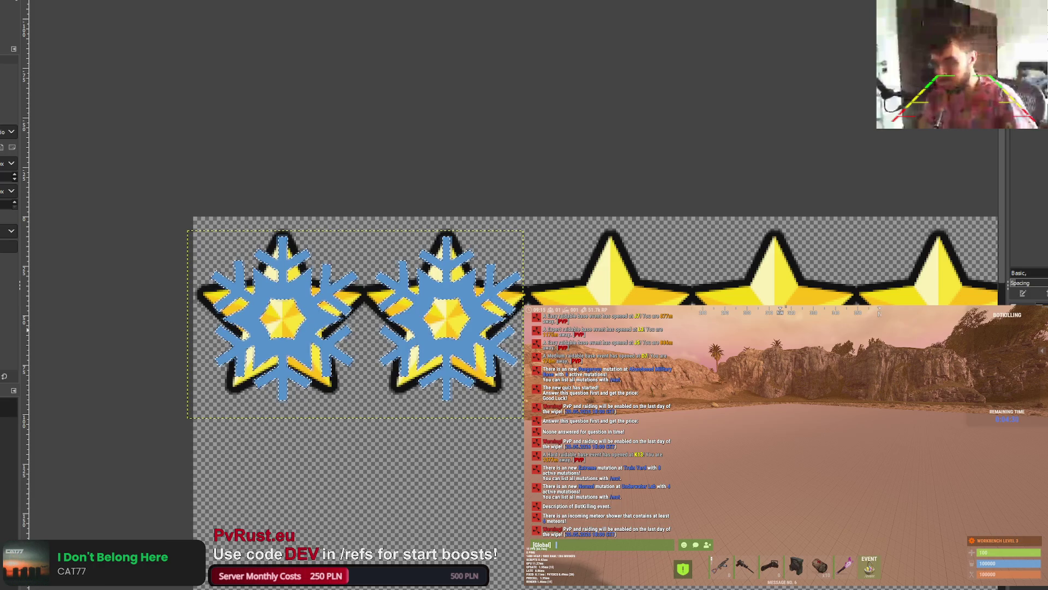
key("Return")
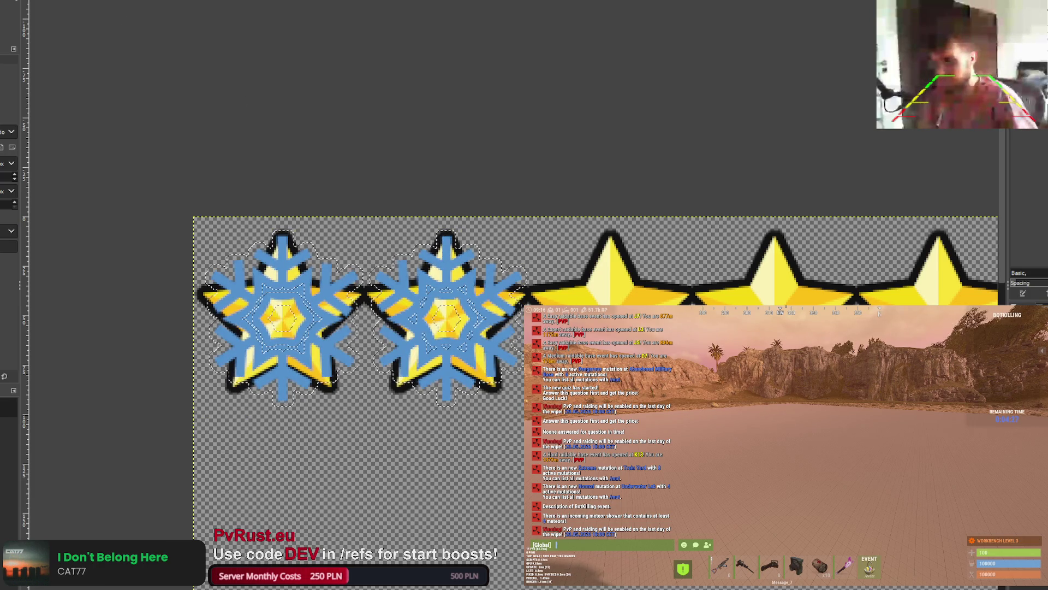
key("p")
left_click(202, 294)
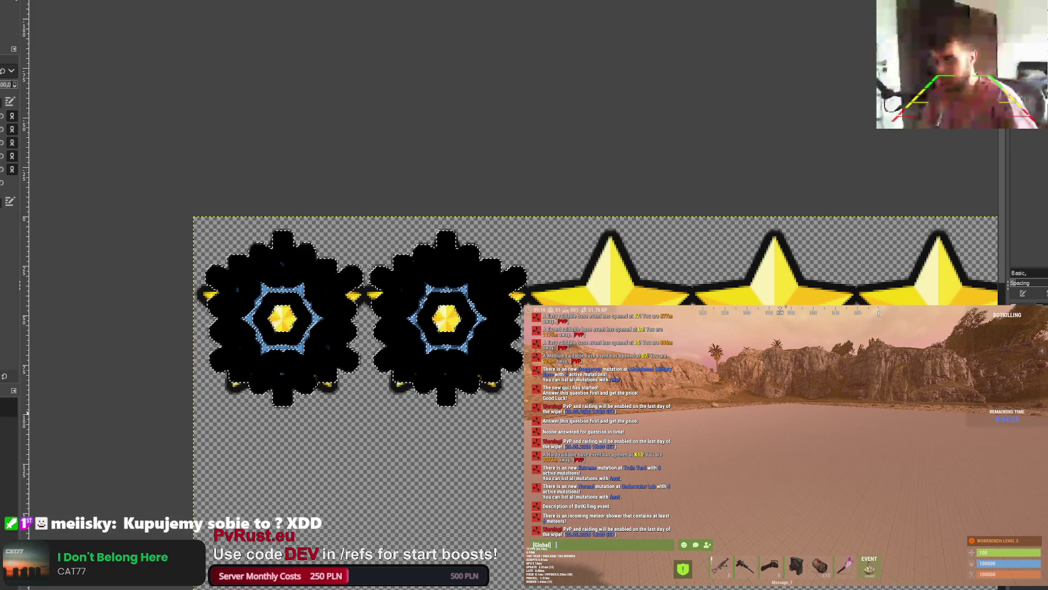
key("ctrl+z")
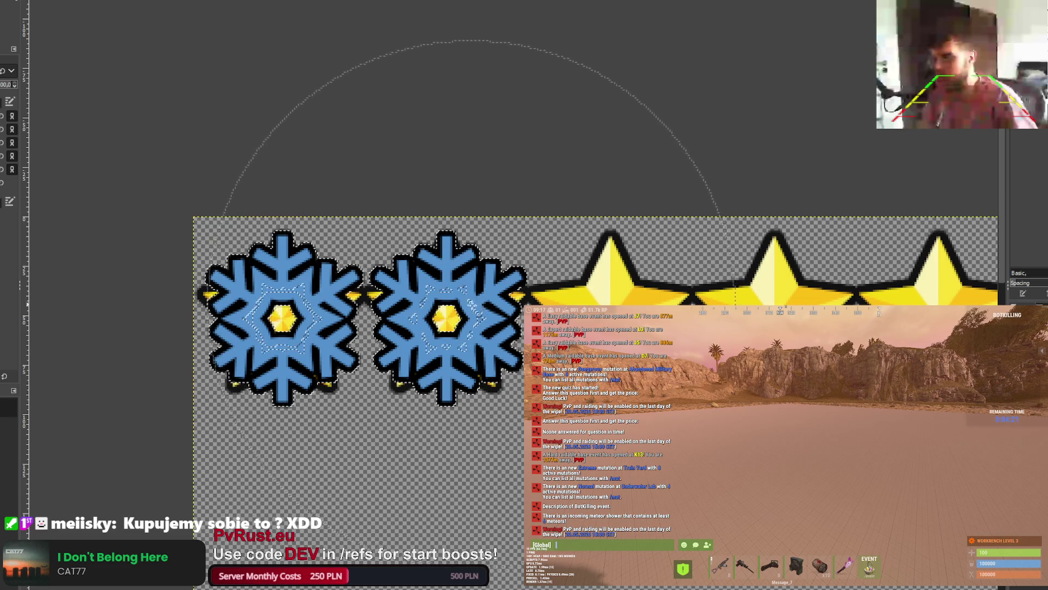
scroll(493, 317, "down", 5)
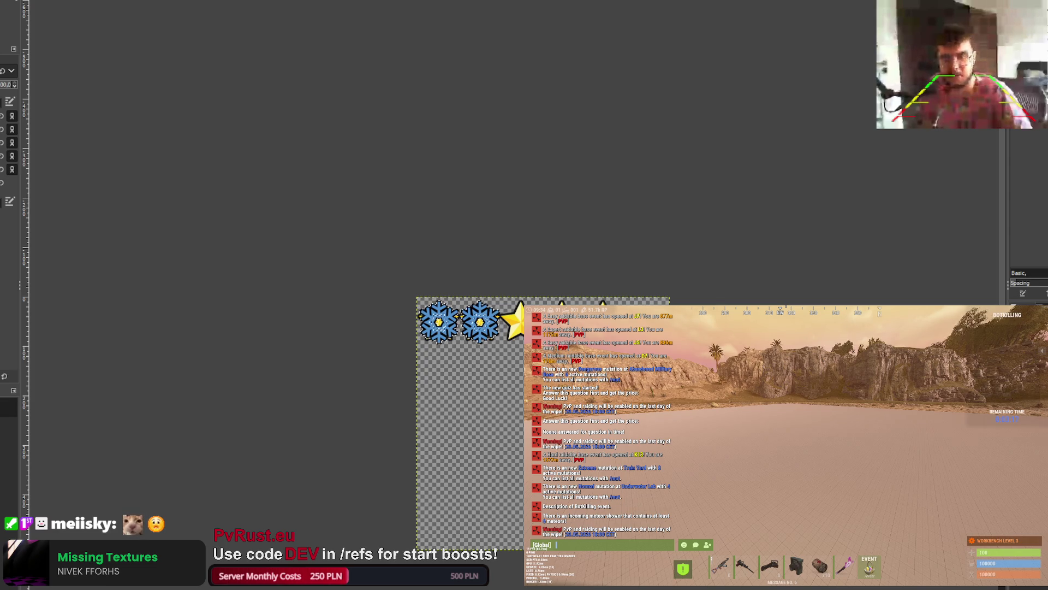
Step: Rectangle-select the first snowflake at the top-left of the row
left_click_drag(416, 299, 464, 346)
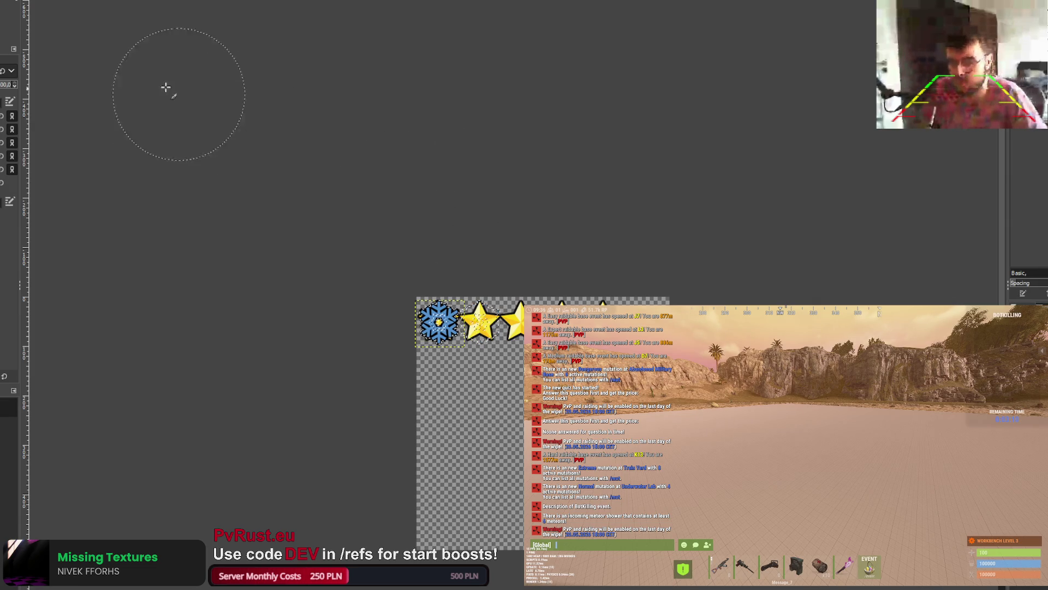
Step: Select and paste the snowflake over the next stars in the row
key("r")
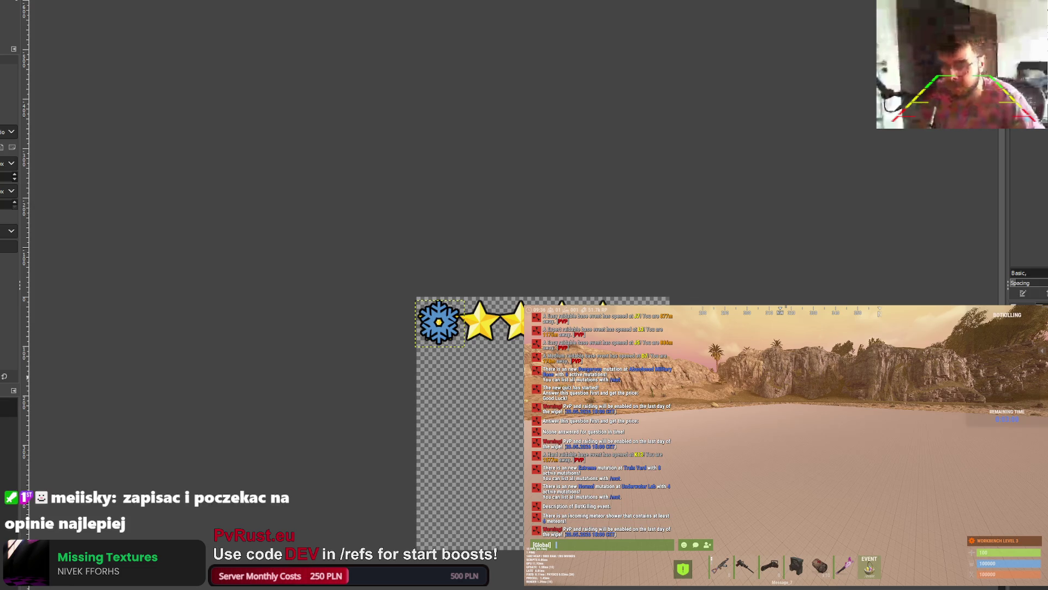
scroll(454, 337, "up", 4)
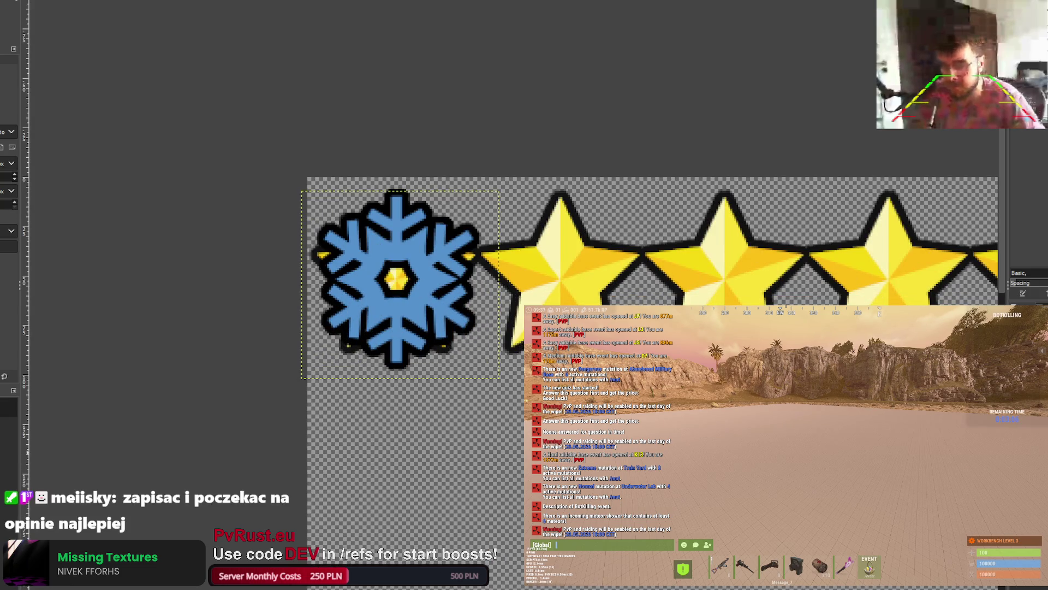
key("ctrl+a")
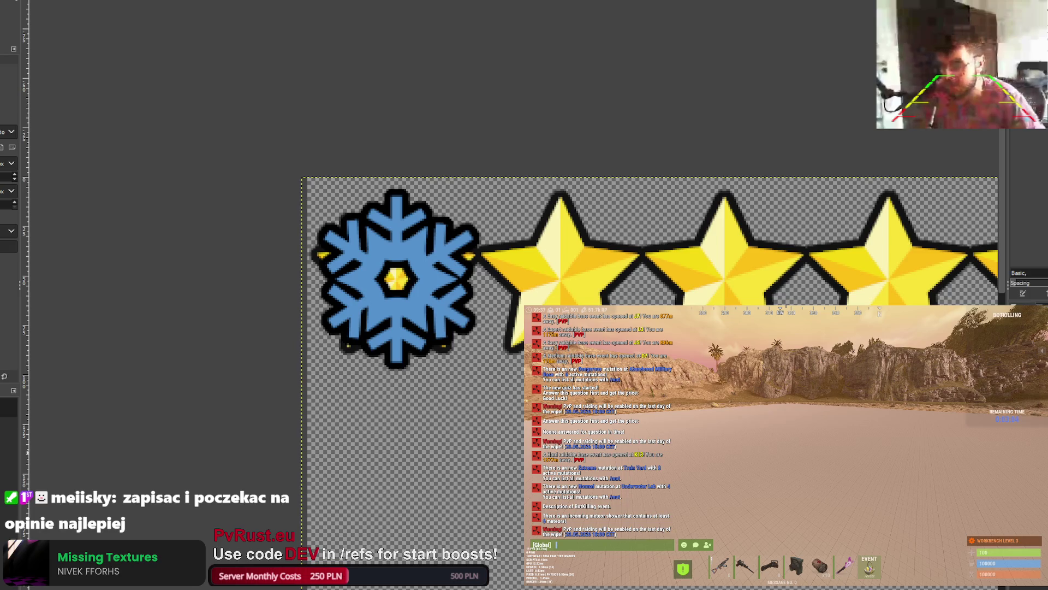
key("ctrl+z")
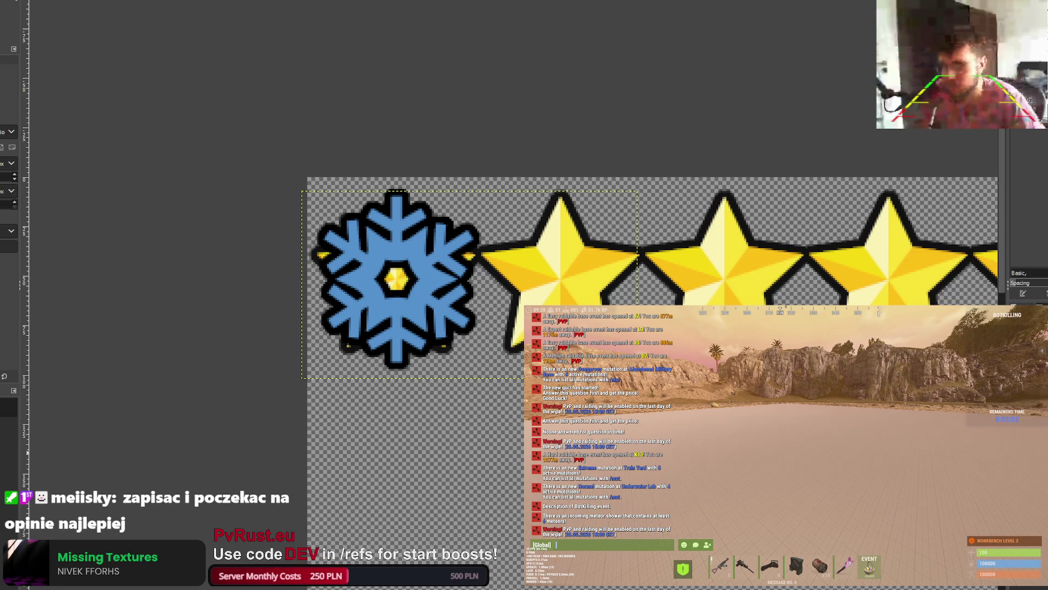
key("ctrl+z")
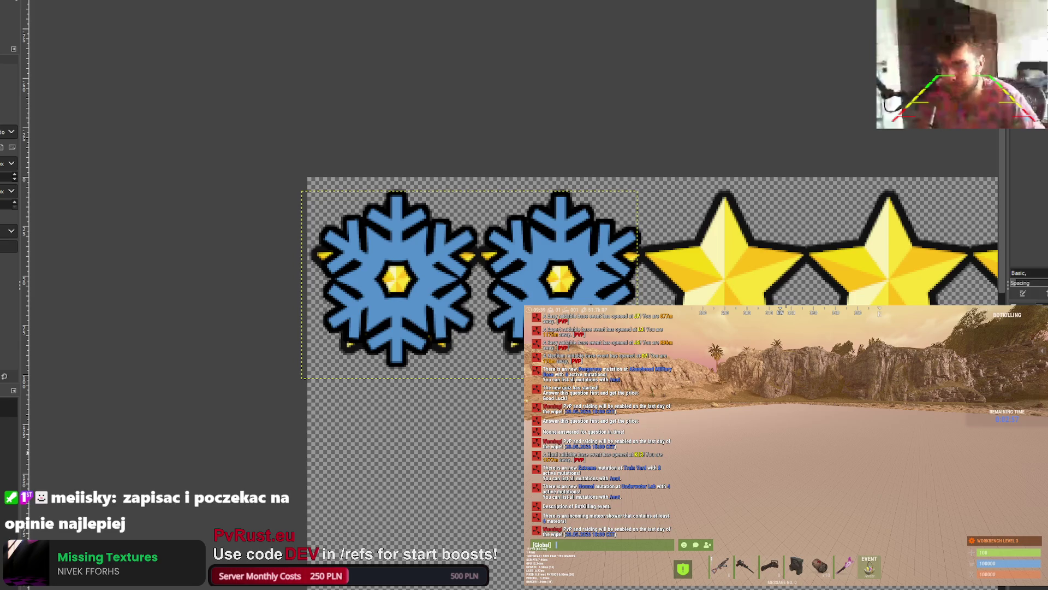
key("ctrl+z")
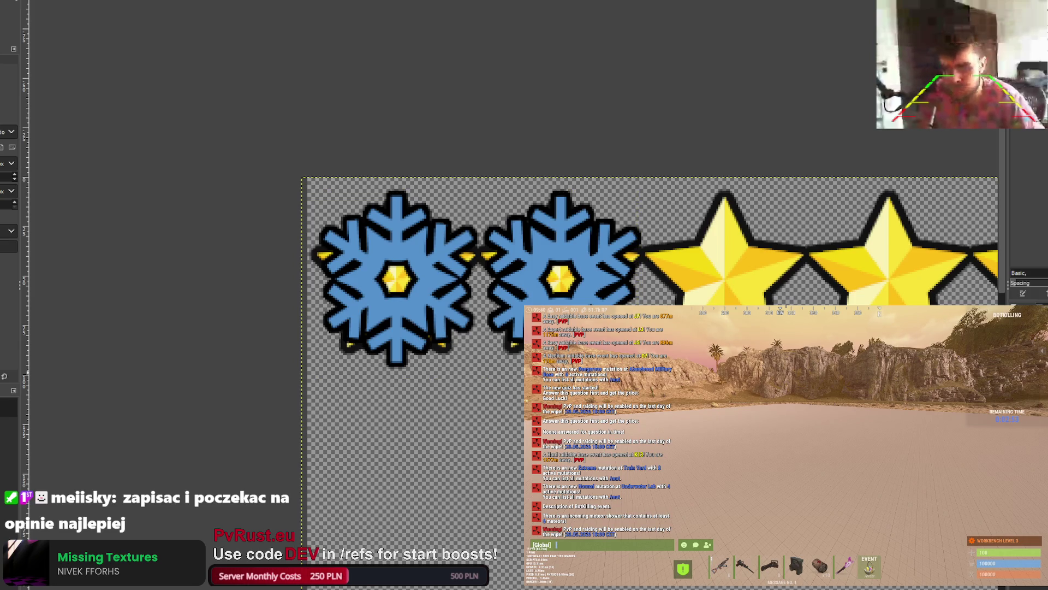
key("ctrl+z")
key("ctrl+z")
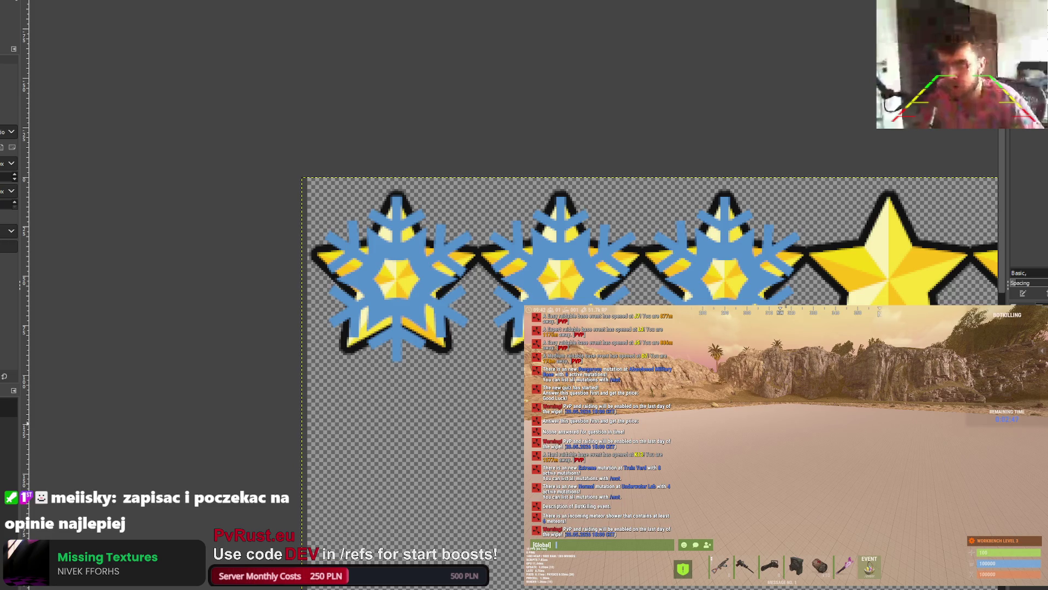
Step: Select the snowflake shapes, grow the selection, and fill the outline with black
key("ctrl+z")
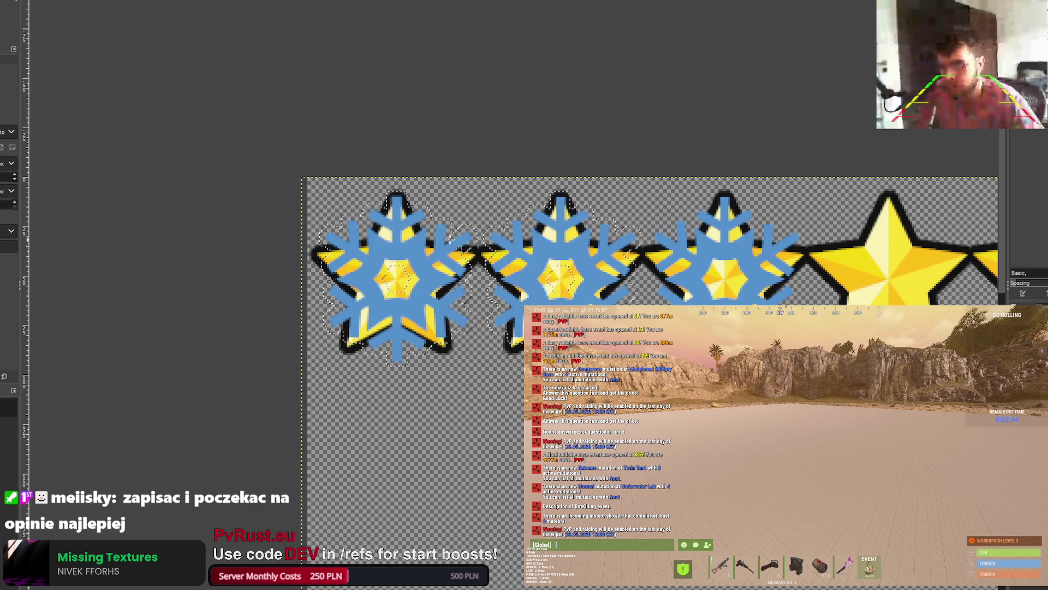
key("ctrl+z")
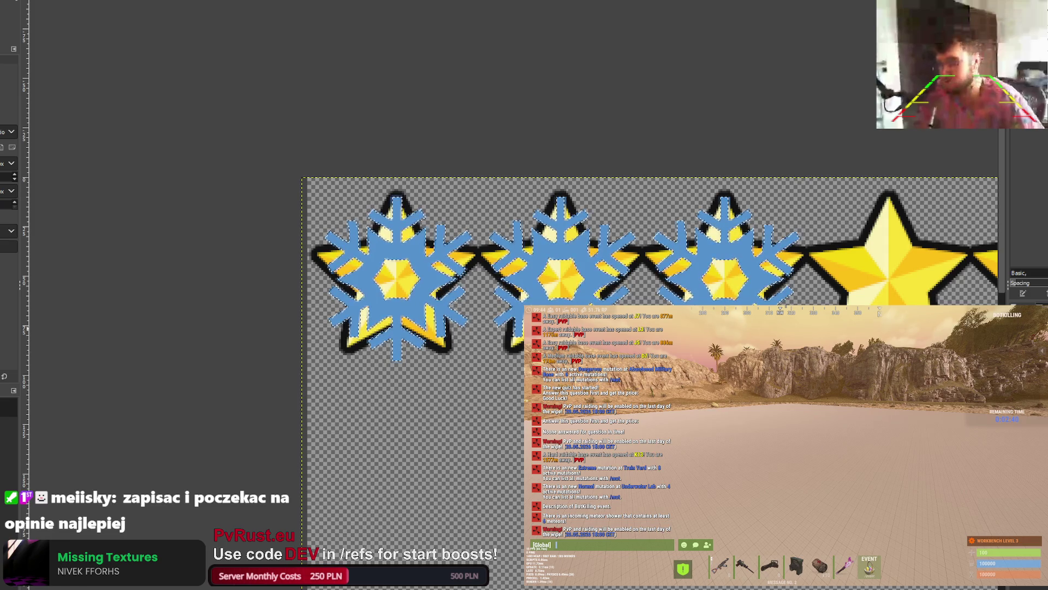
key("ctrl+z")
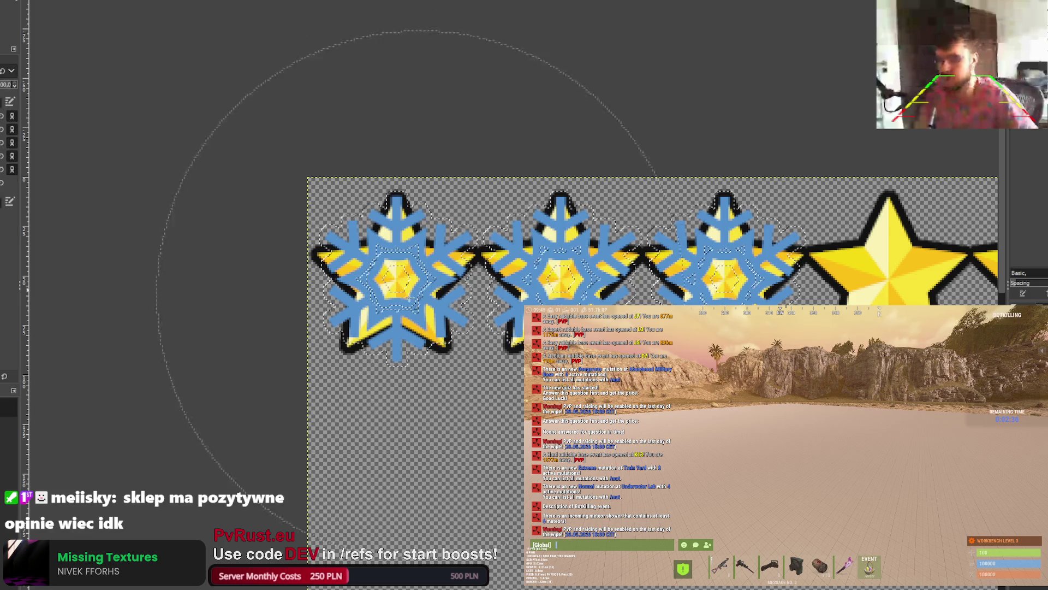
key("ctrl+z")
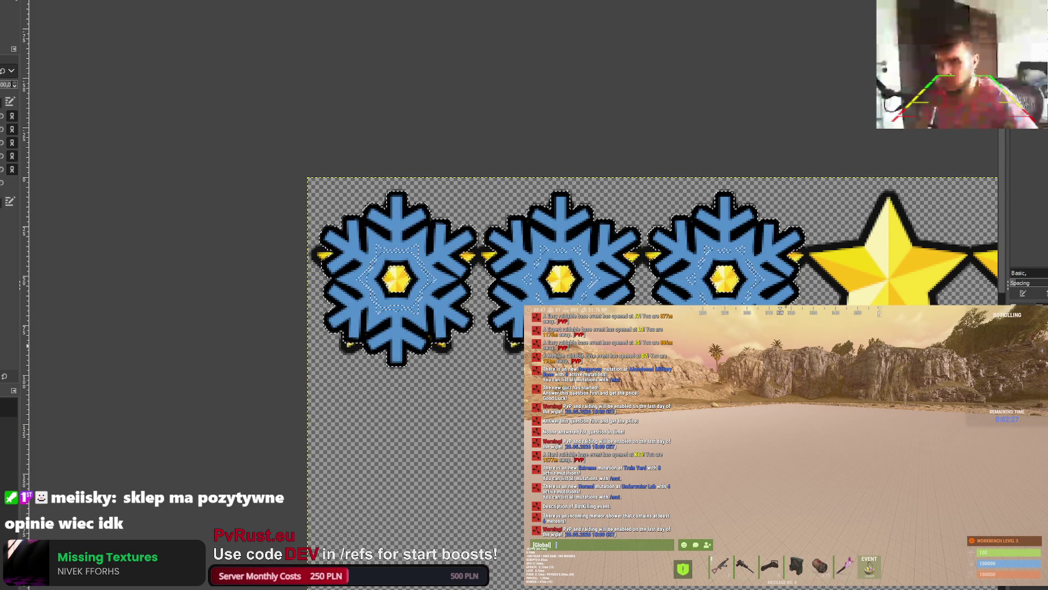
Step: Paste snowflakes over the remaining stars and enlarge the layer to the image size
key("r")
left_click_drag(302, 191, 802, 378)
key("ctrl+a")
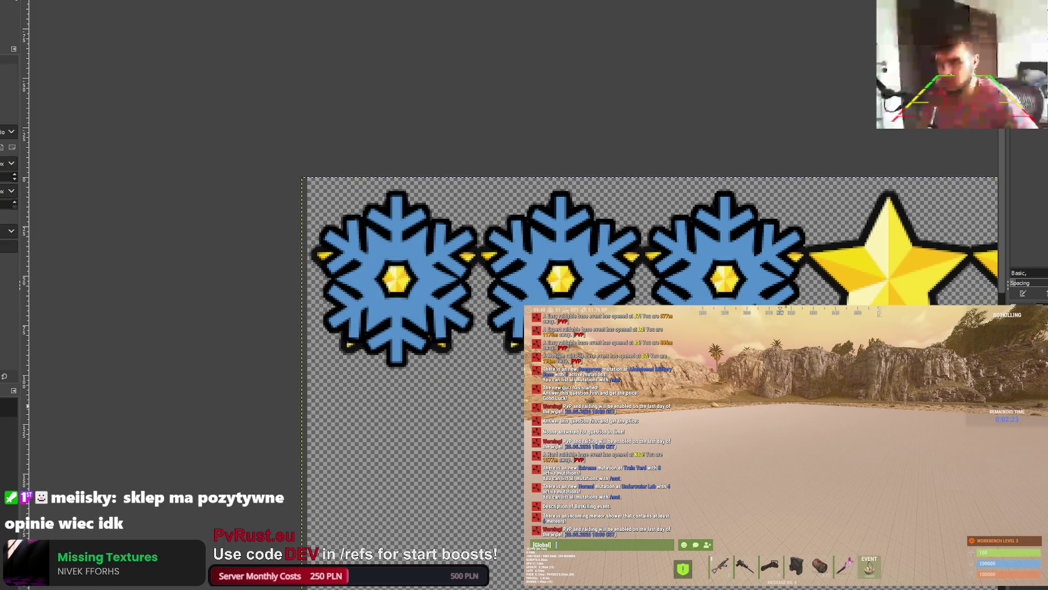
key("ctrl+v")
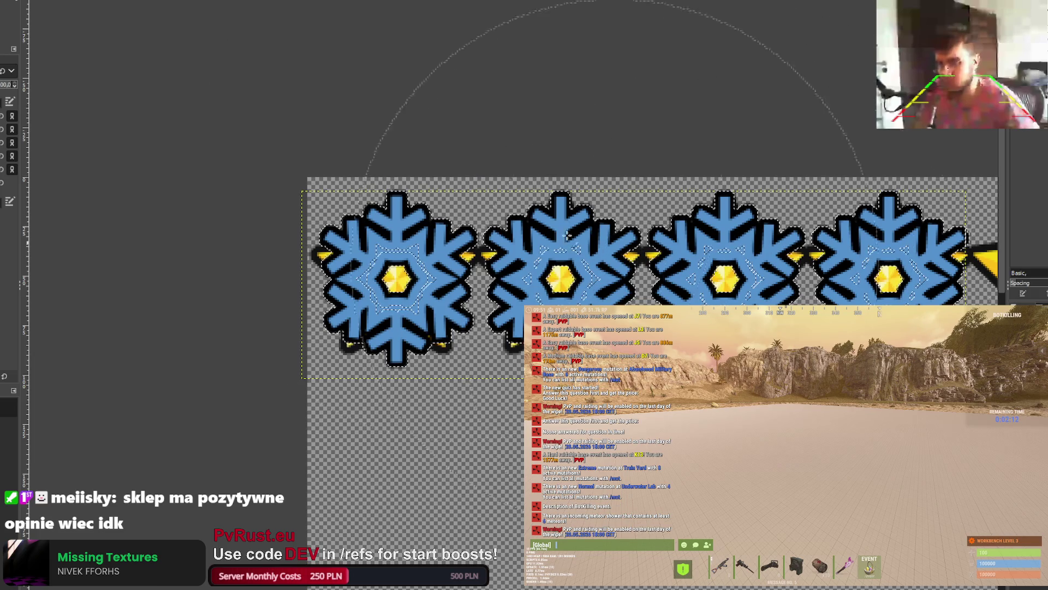
key("ctrl+shift+a")
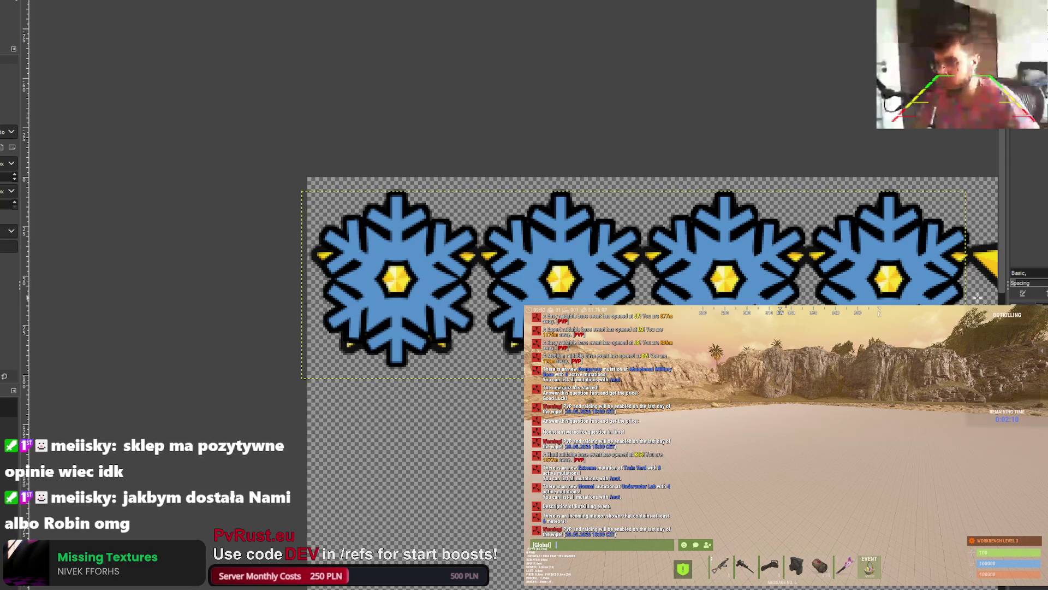
key("Page_Down")
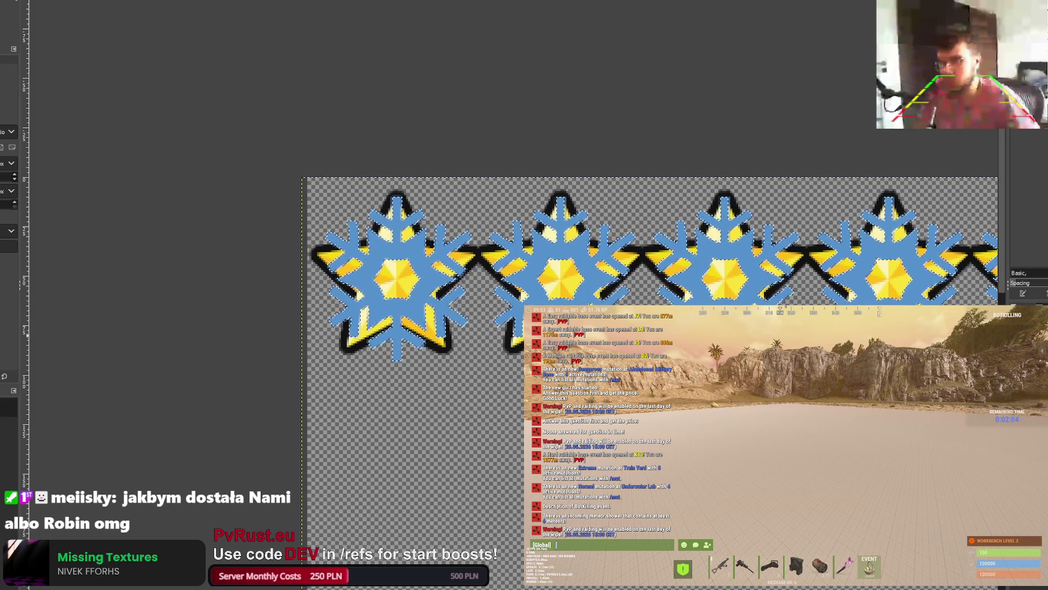
Step: Erase the yellow star arms showing through the snowflakes
key("ctrl+z")
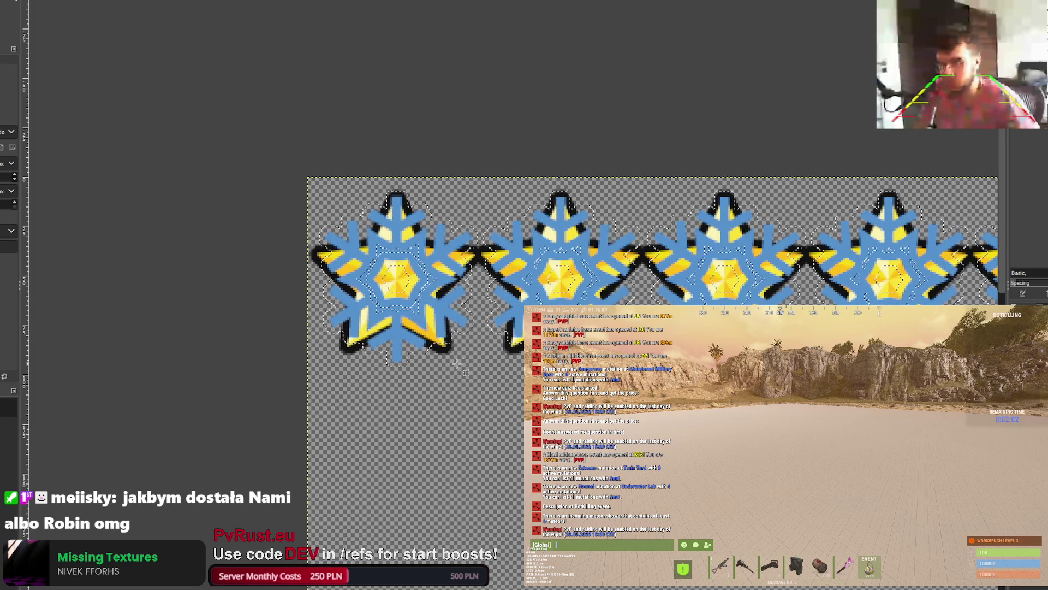
key("shift+e")
left_click(432, 254)
key("Delete")
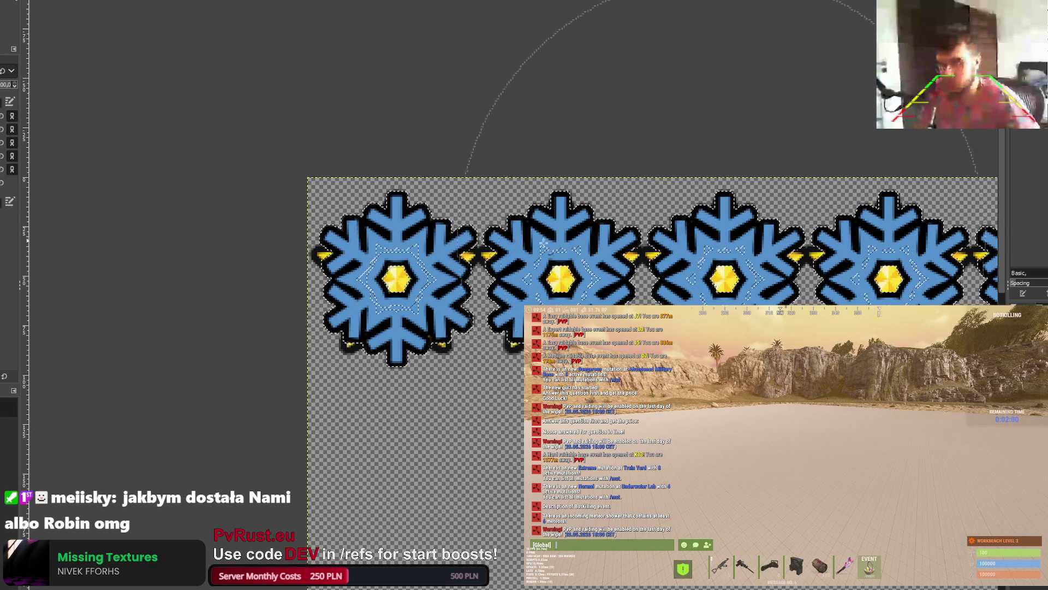
key("minus")
key("plus")
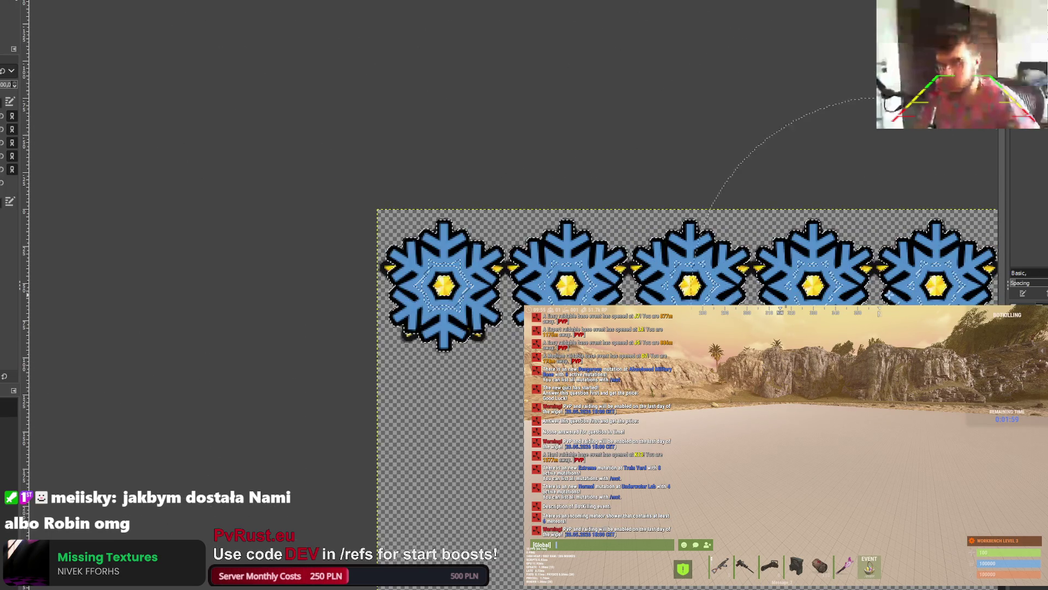
Step: Deselect, rectangle-select the snowflake row, then select the whole image
key("ctrl+shift+a")
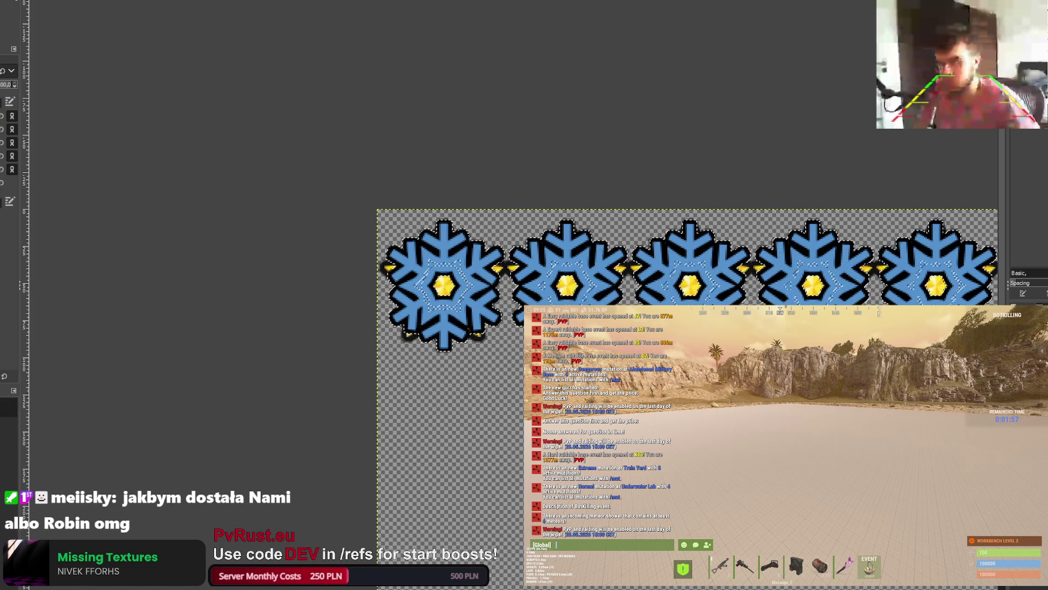
key("r")
left_click_drag(373, 220, 995, 360)
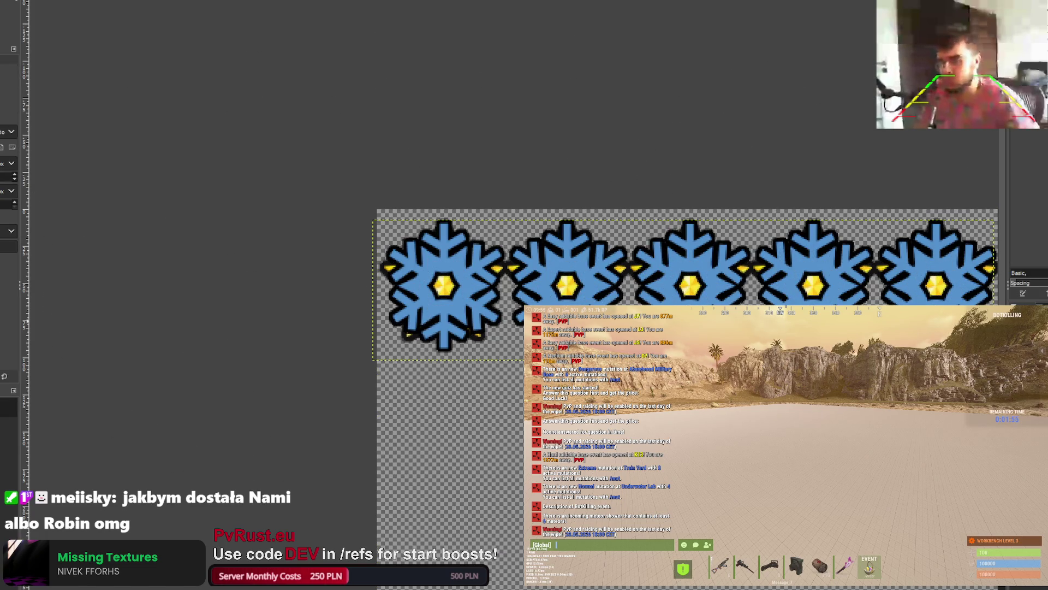
key("ctrl+a")
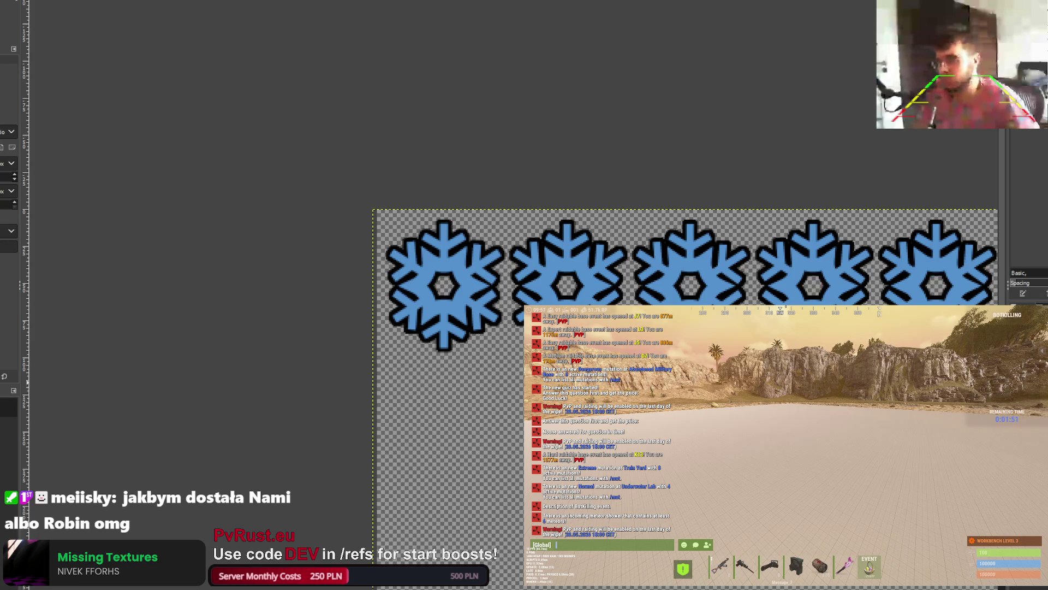
scroll(915, 285, "up", 1, "ctrl")
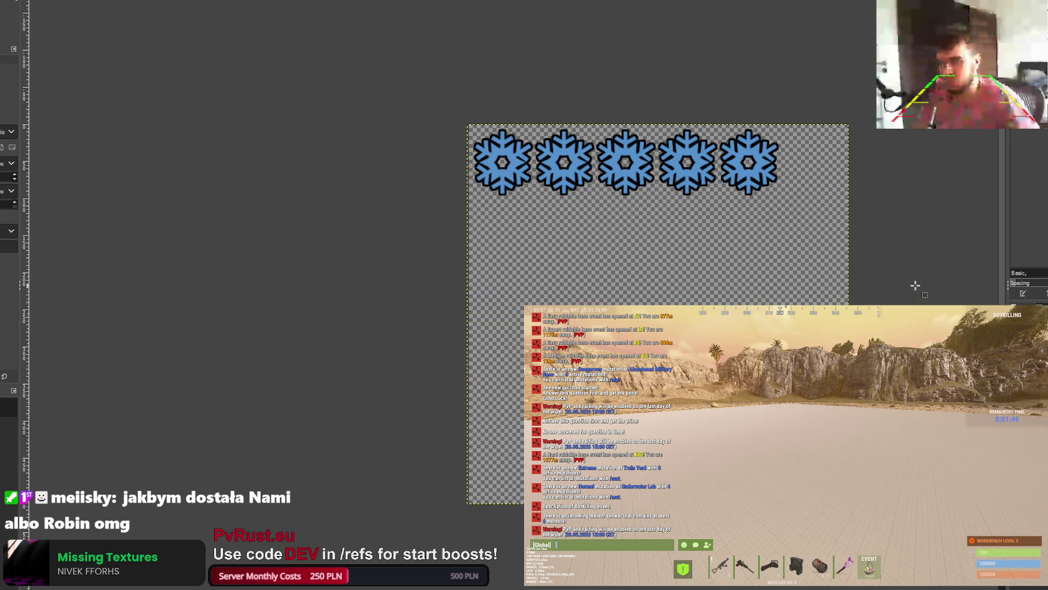
Step: Delete all snowflakes except the leftmost one in the top-left corner
key("ctrl+z")
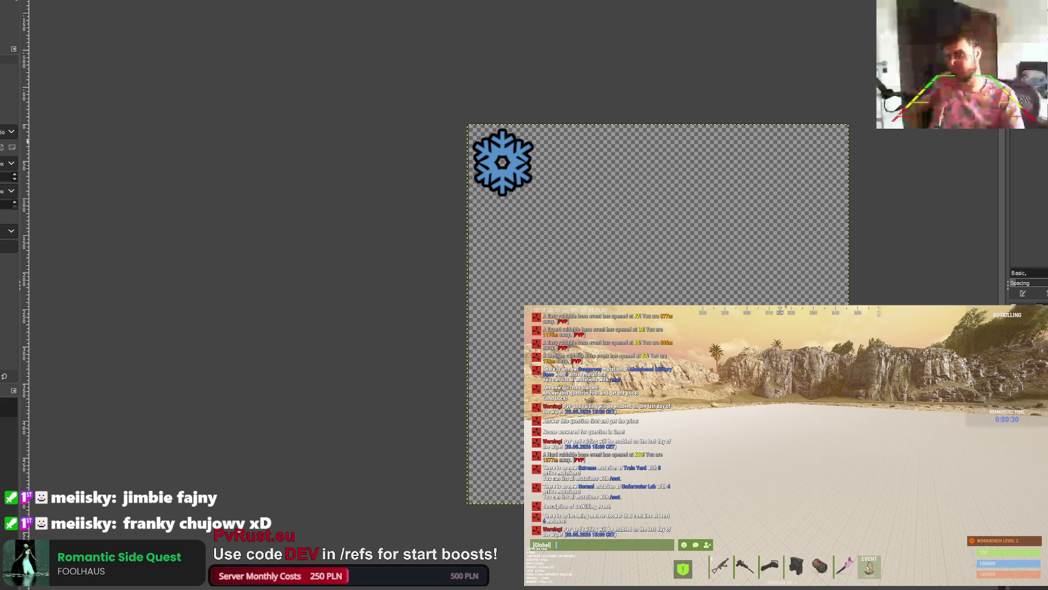
scroll(491, 136, "up", 5)
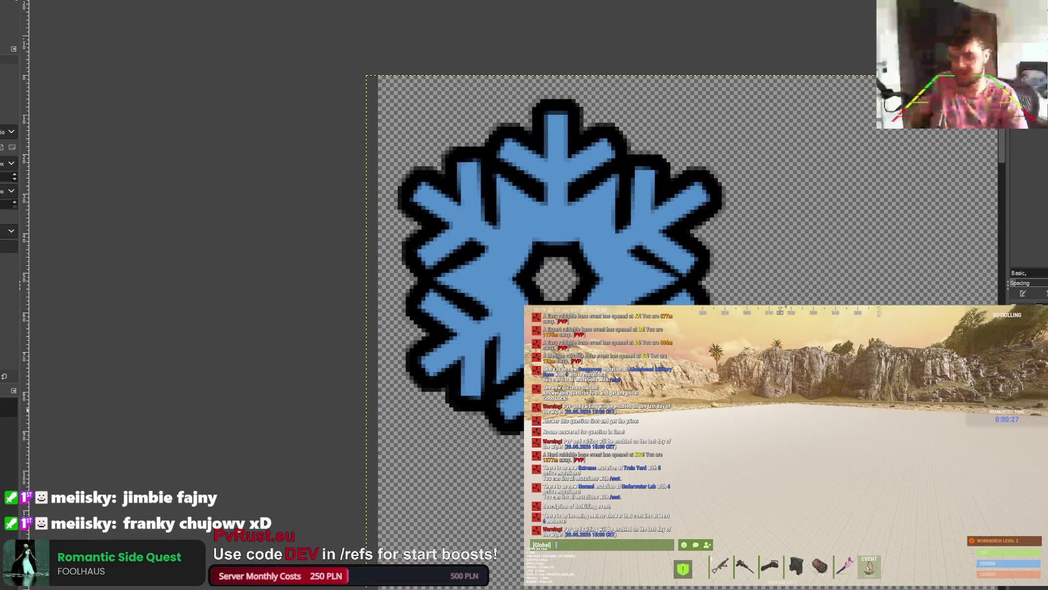
key("ctrl+v")
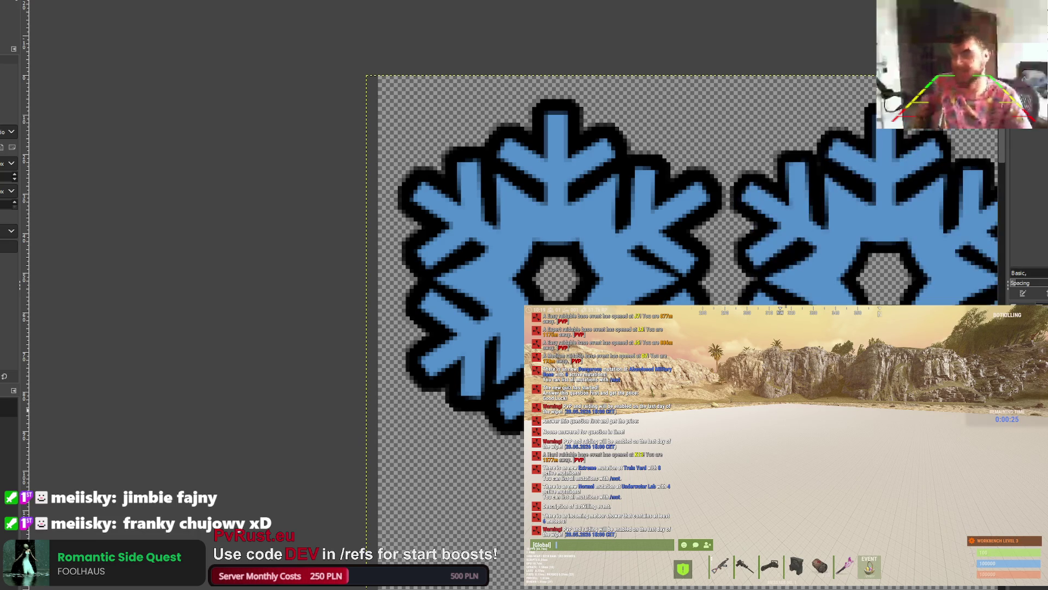
scroll(717, 330, "down", 5)
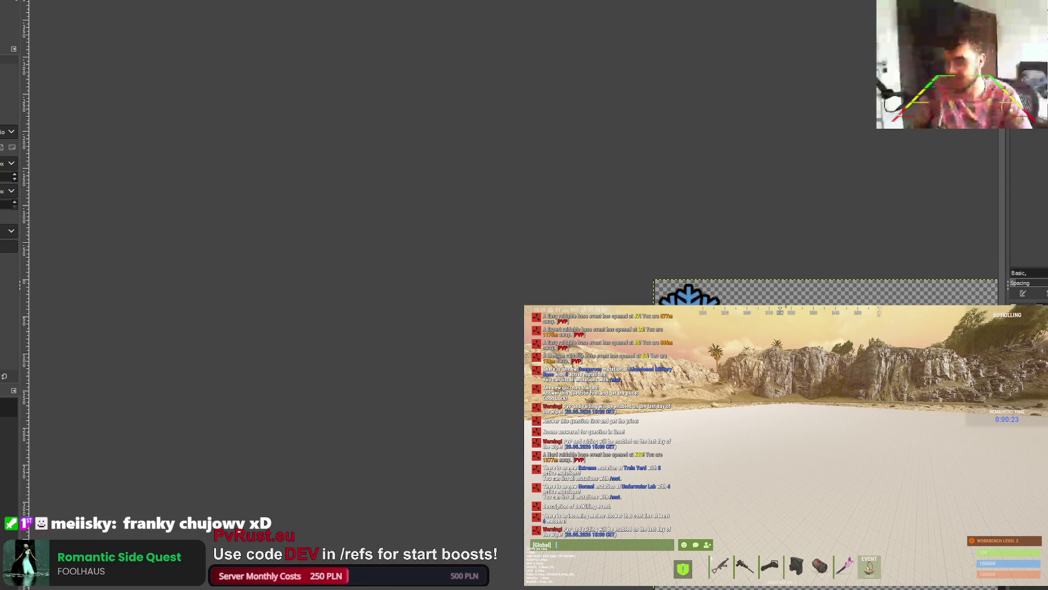
scroll(512, 328, "down", 5)
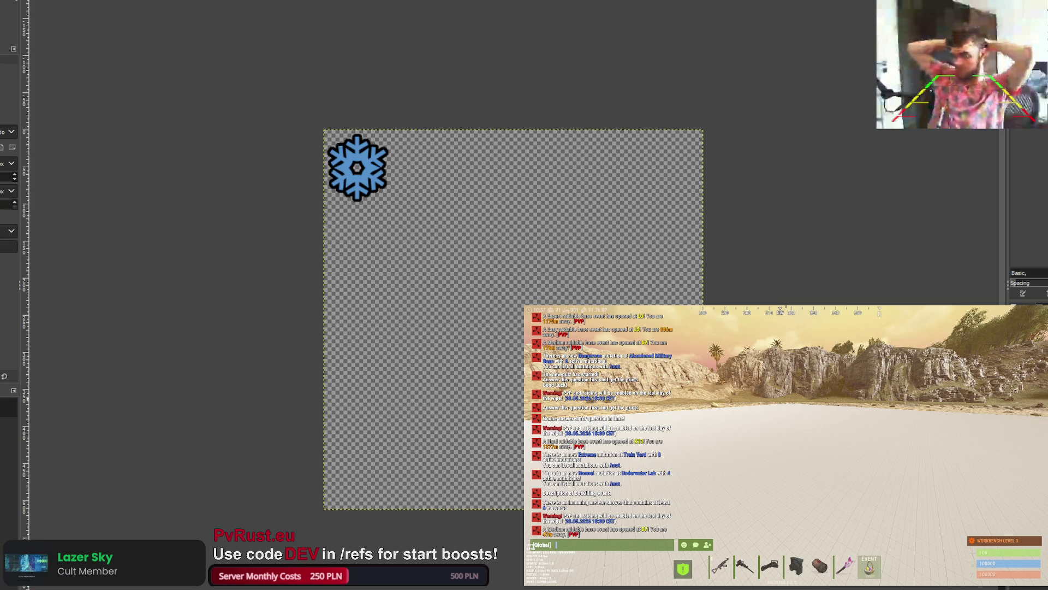
Step: Bring back the five pasted blue snowflakes in a row along the top of the canvas
key("ctrl+f")
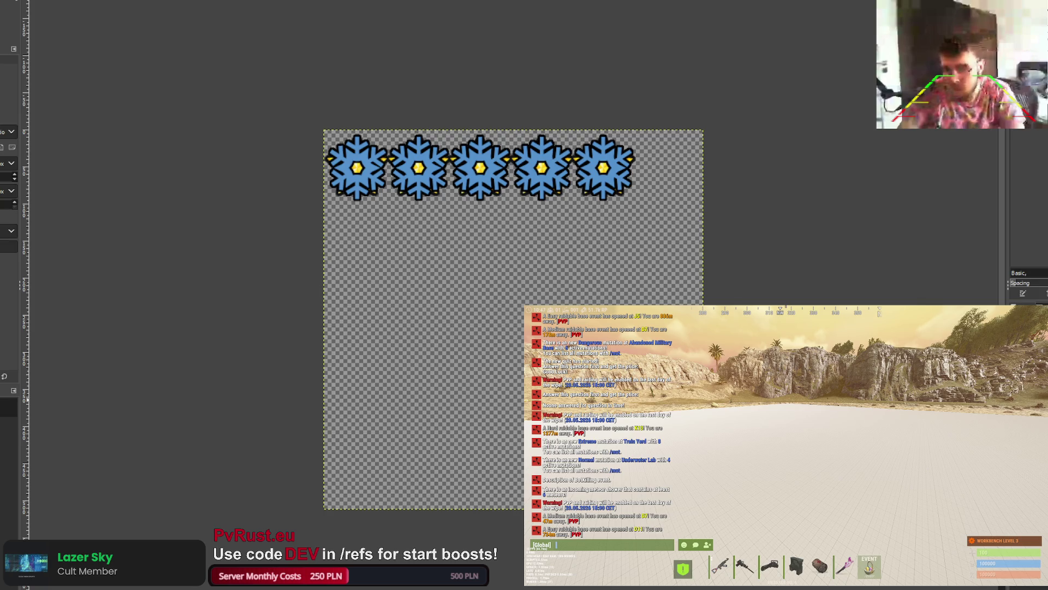
key("ctrl+z")
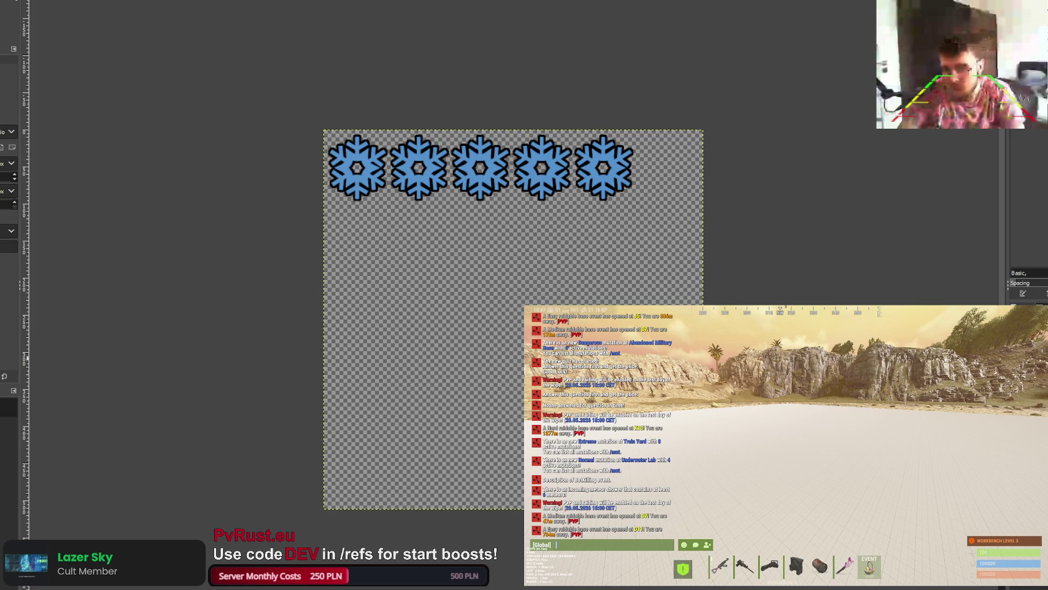
scroll(519, 117, "up", 1)
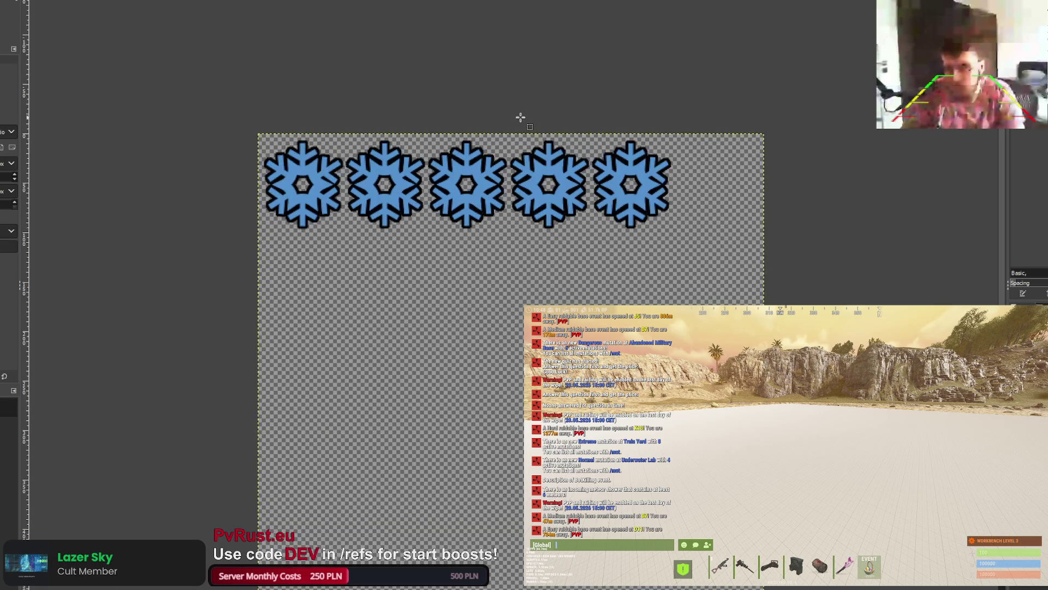
key("ctrl+z")
key("ctrl+y")
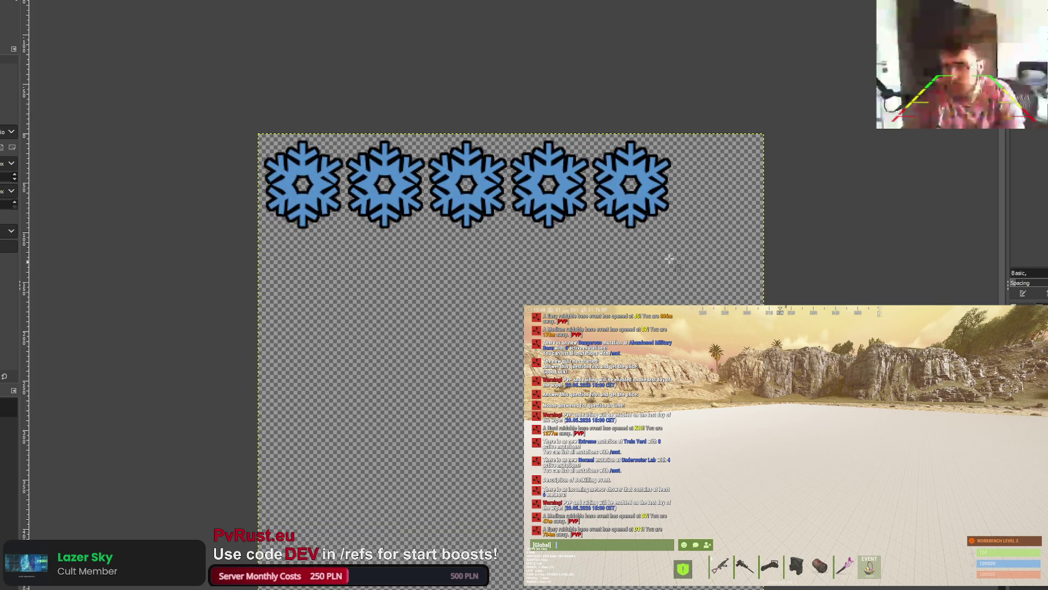
Step: Select snowflakes two to five and desaturate them to dark grey
mouse_move(345, 131)
left_mouse_down()
mouse_move(397, 188)
mouse_move(632, 222)
mouse_move(678, 241)
left_mouse_up()
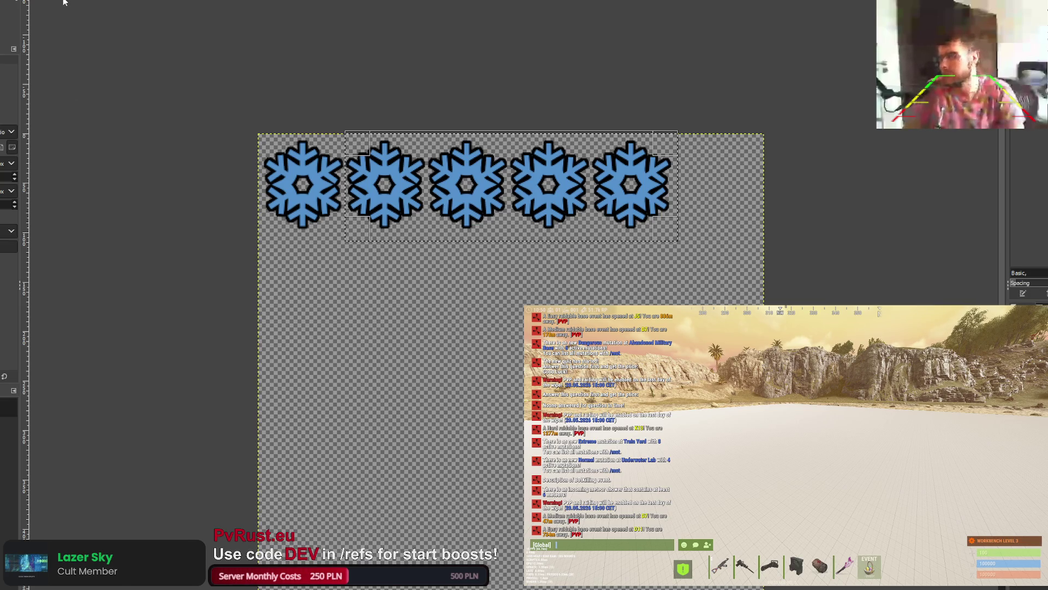
key("m")
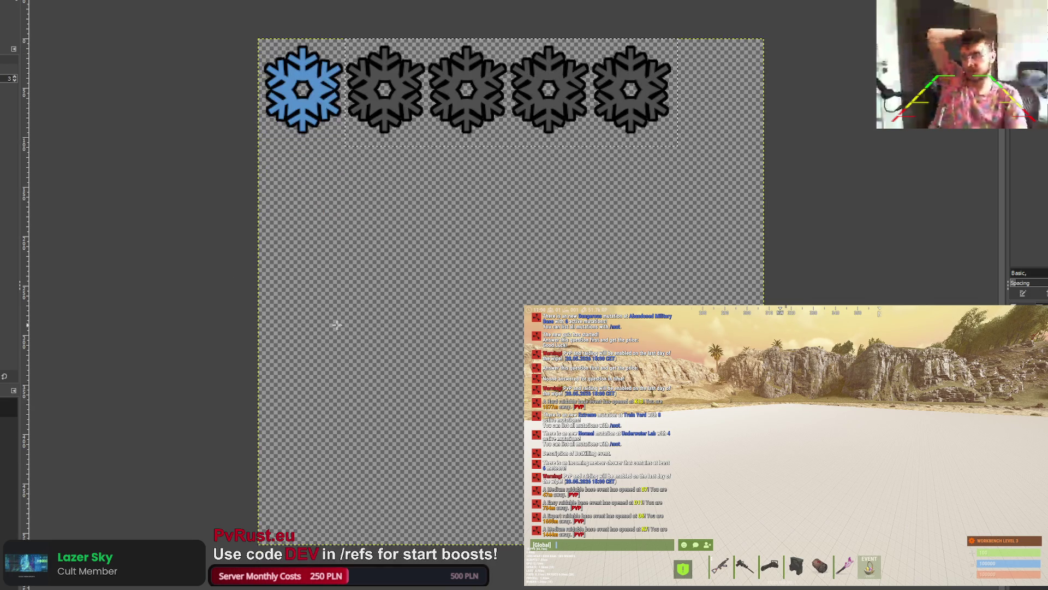
scroll(342, 304, "down", 3)
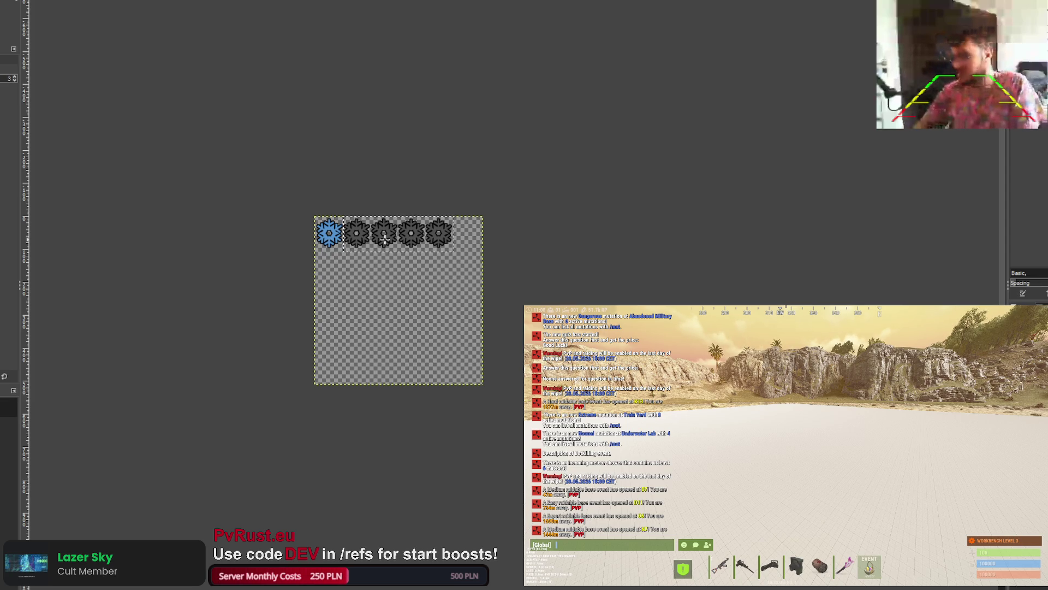
Step: Undo the desaturation so the last four snowflakes are blue again, reselecting the original layer
scroll(385, 239, "up", 4)
scroll(385, 239, "down", 2)
scroll(385, 239, "up", 1)
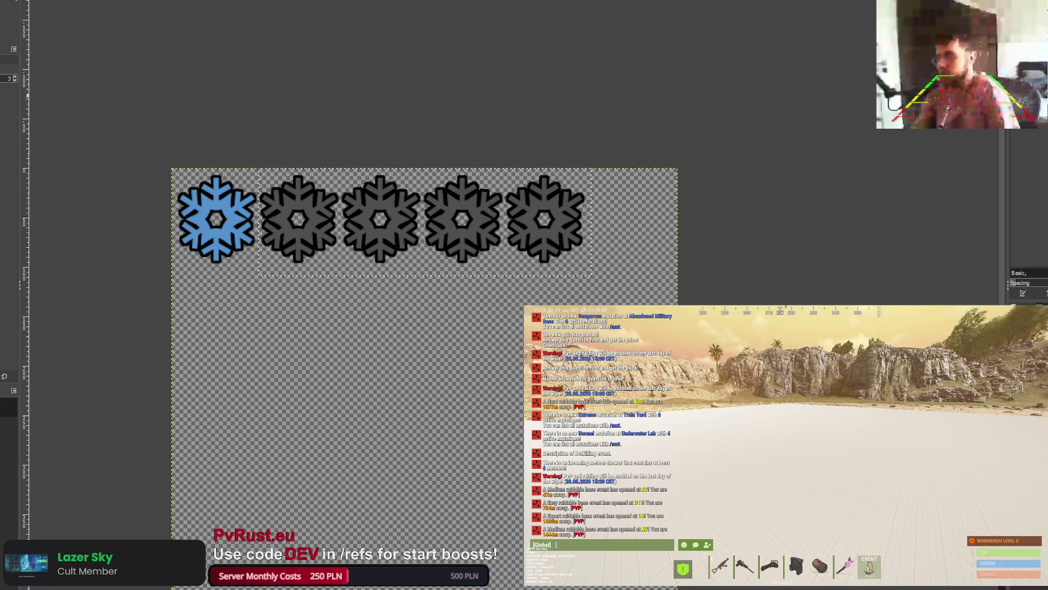
left_click(9, 426)
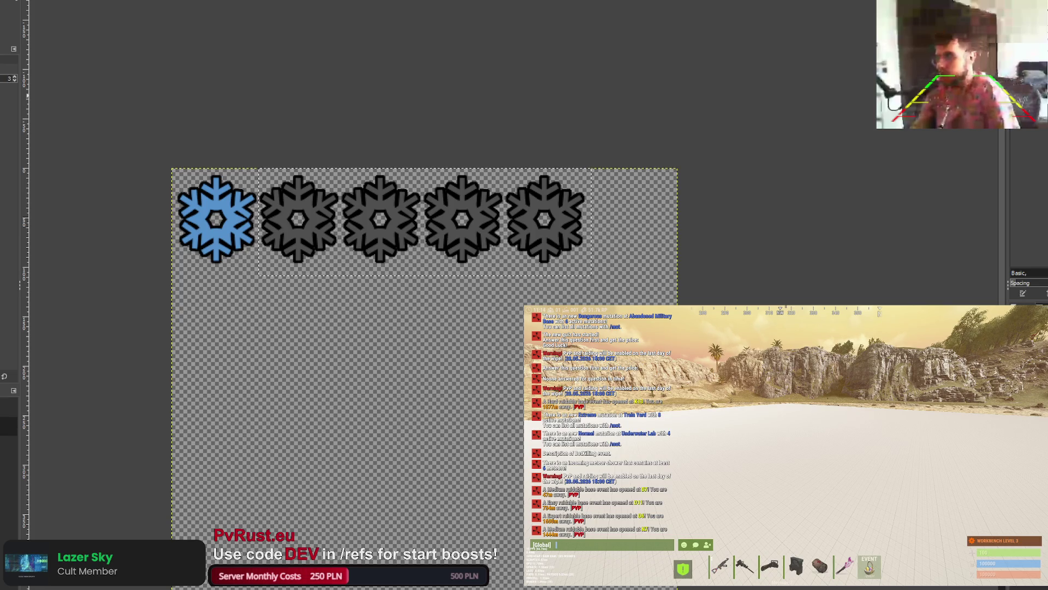
left_click(8, 406)
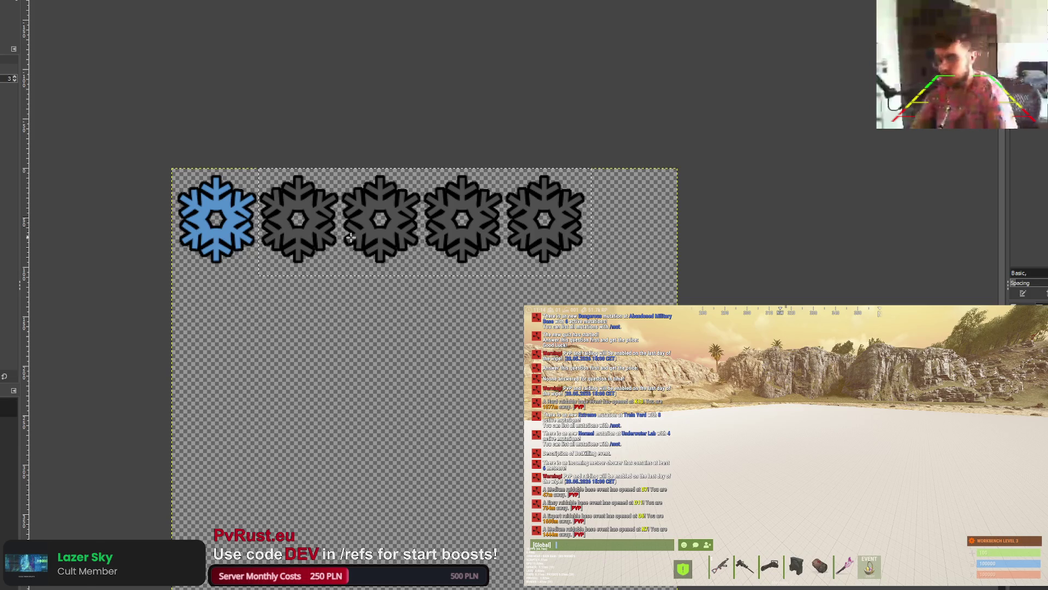
key("r")
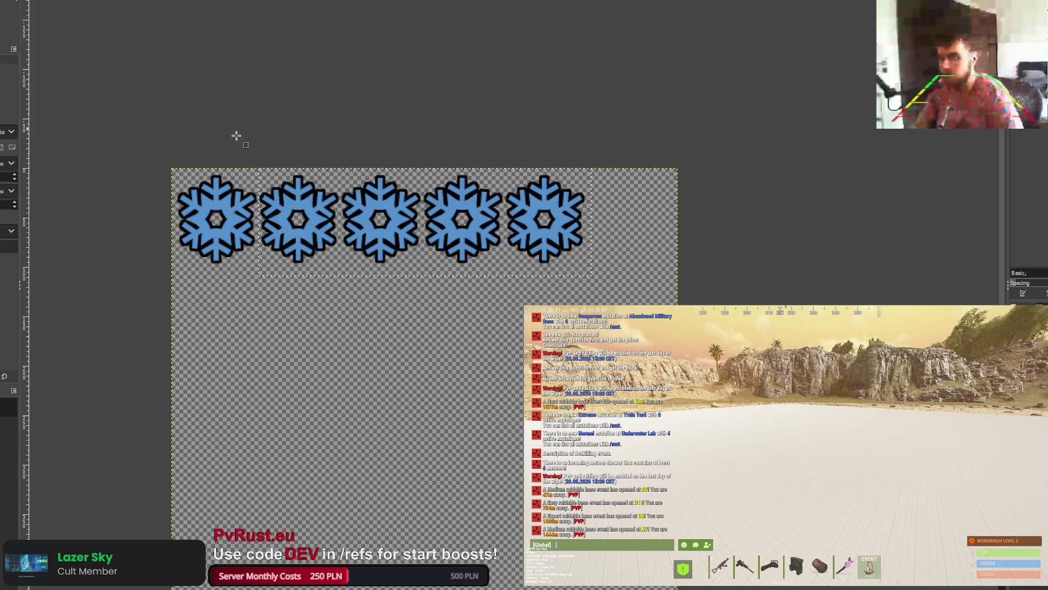
Step: Cancel the selection and undo/redo to keep all five snowflakes on the canvas
key("Escape")
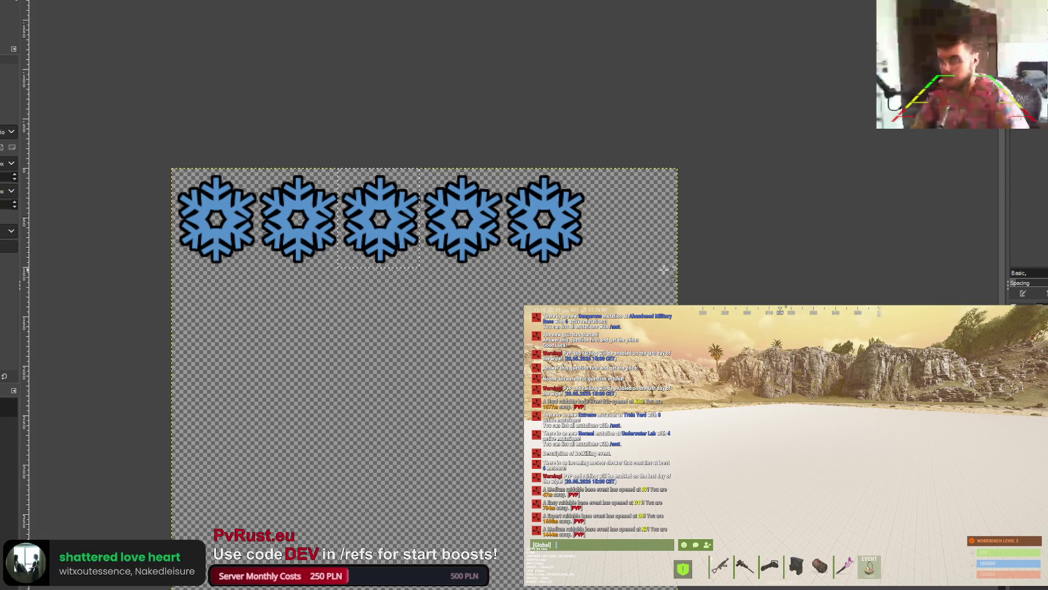
key("ctrl+z")
key("ctrl+y")
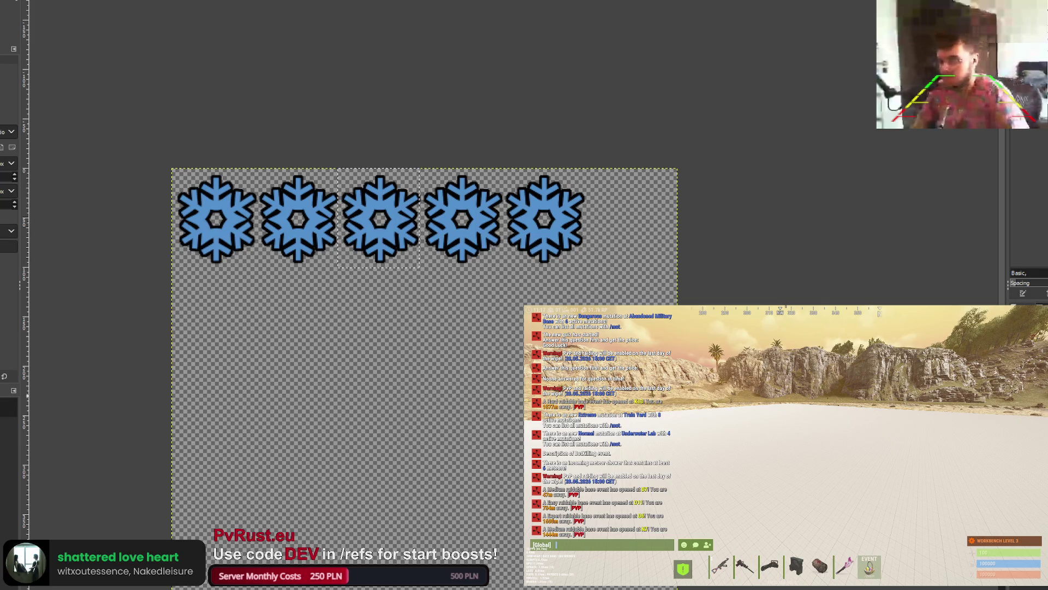
Step: Trial-grey snowflakes three to five, revert it, and activate the rightmost snowflakes' layer
left_click_drag(262, 162, 363, 229)
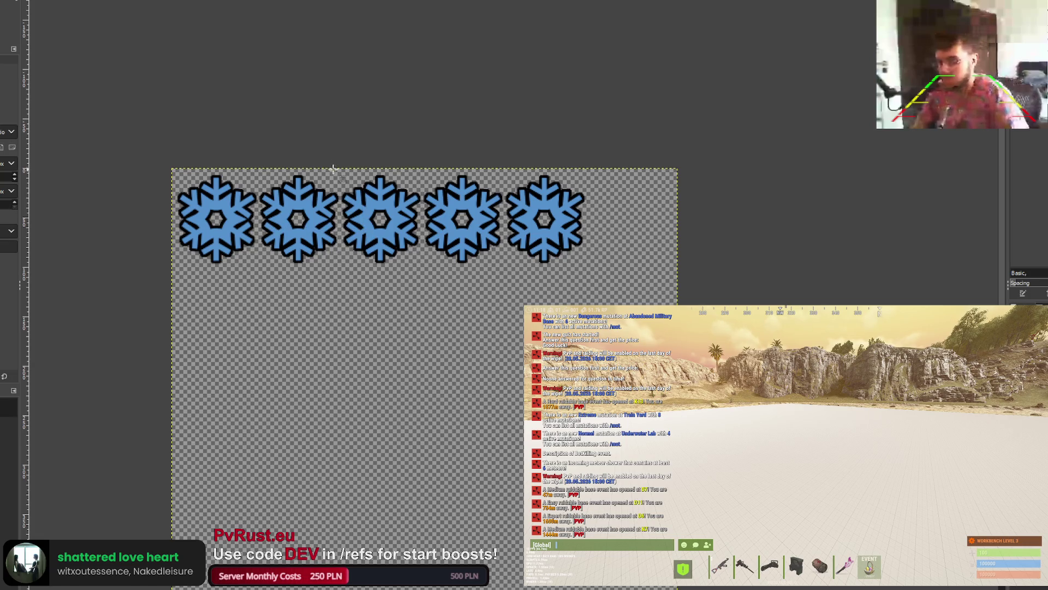
mouse_move(342, 164)
left_mouse_down()
mouse_move(612, 271)
mouse_move(599, 274)
left_mouse_up()
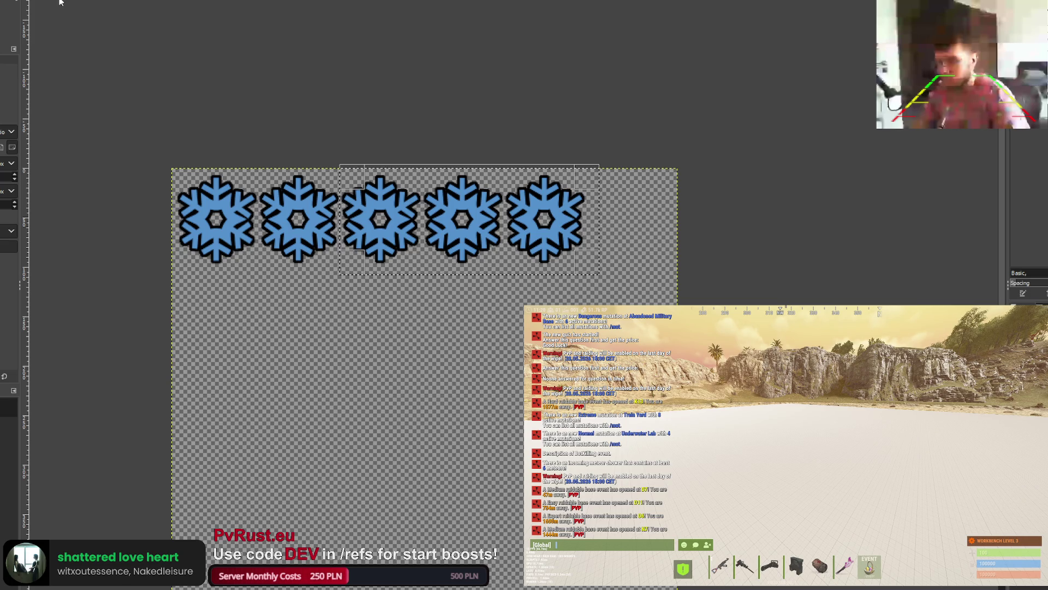
key("m")
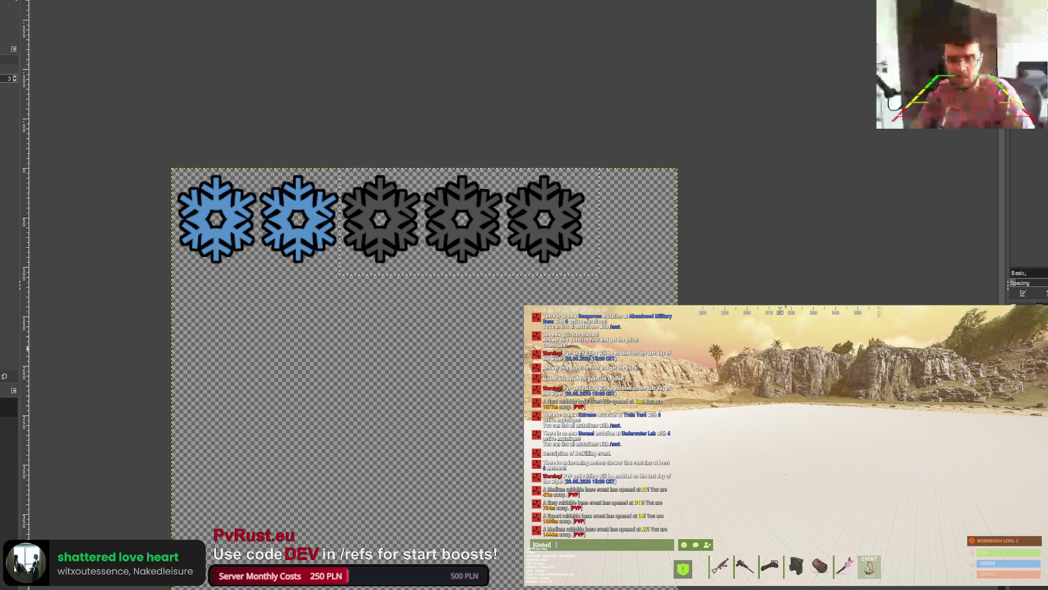
key("m")
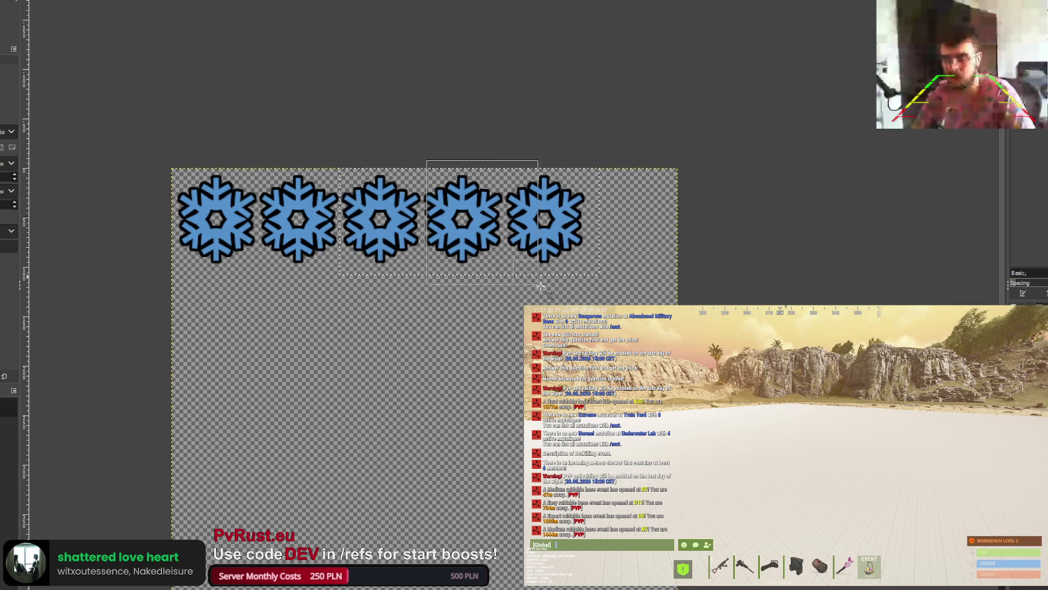
left_click(443, 173)
left_click(439, 175)
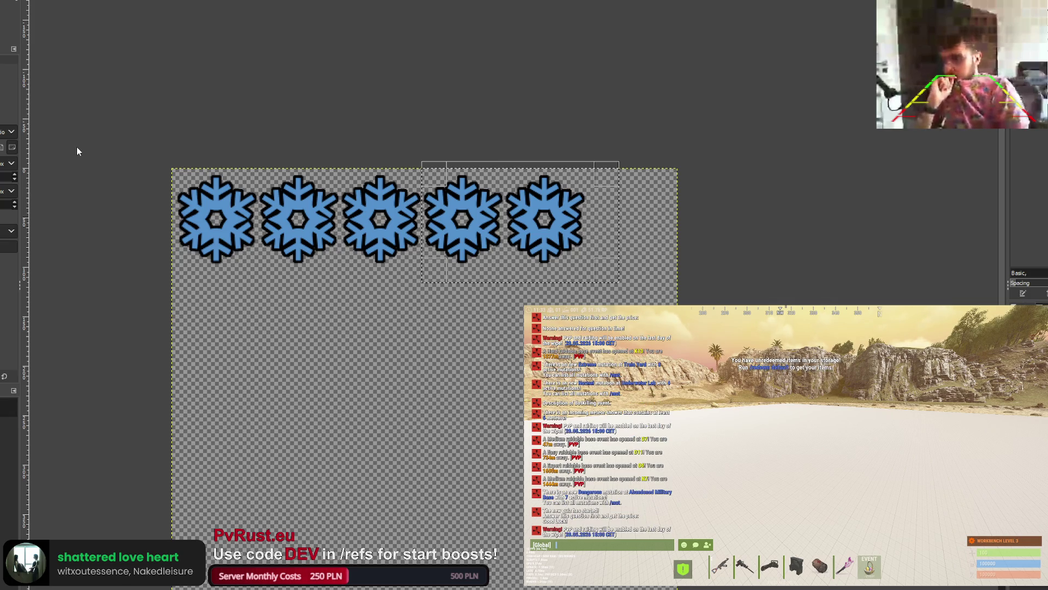
key("ctrl+z")
key("ctrl+y")
key("ctrl+z")
key("ctrl+y")
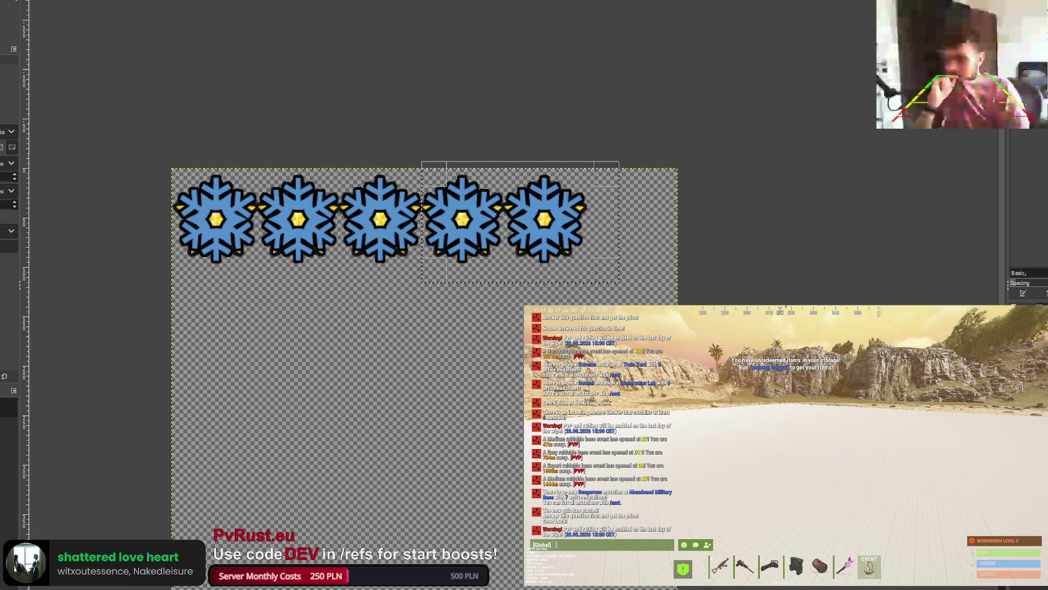
key("ctrl+z")
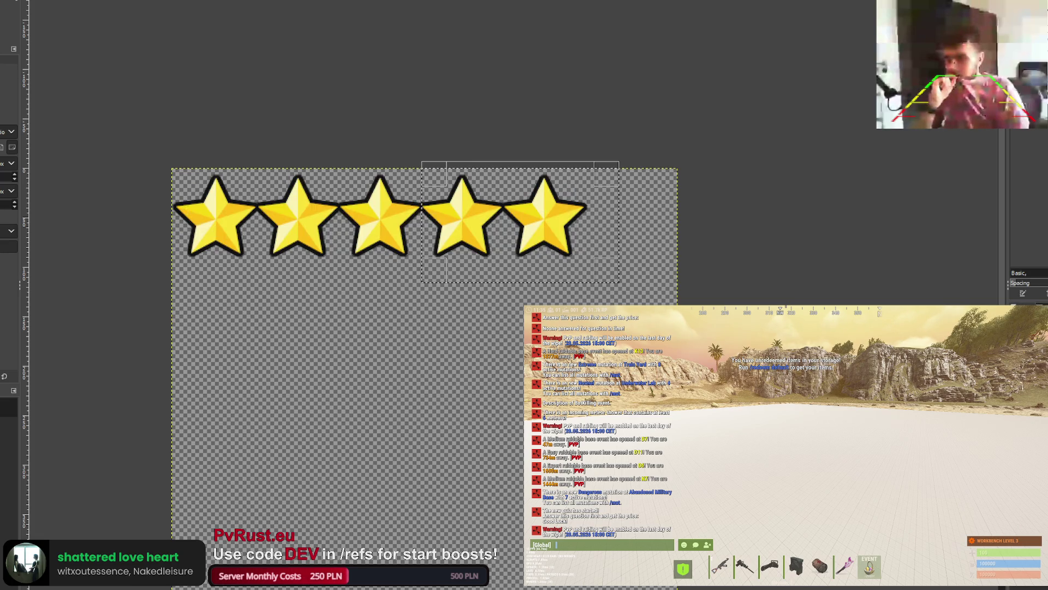
key("ctrl+y")
key("ctrl+y")
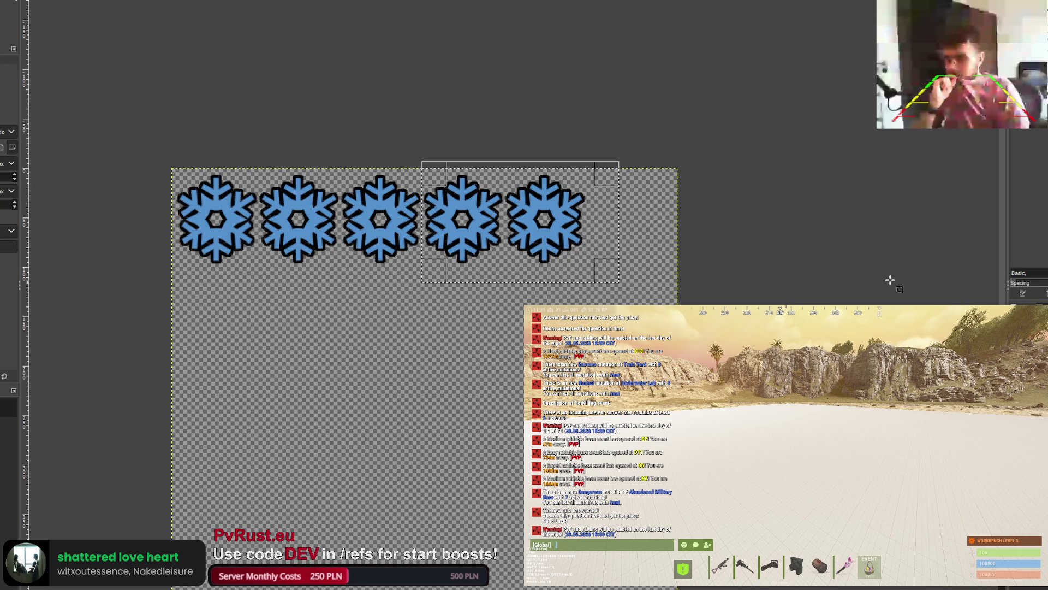
key("m")
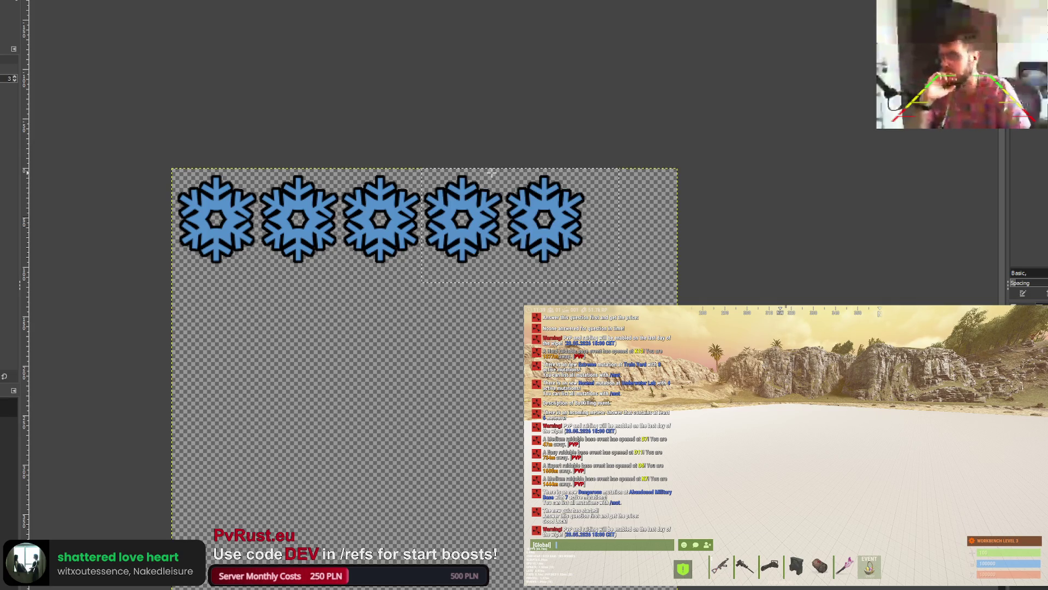
scroll(508, 167, "up", 1)
Step: Select and desaturate the fifth snowflake, then zoom out to view the whole image
left_click_drag(508, 164, 667, 331)
left_click_drag(522, 184, 517, 184)
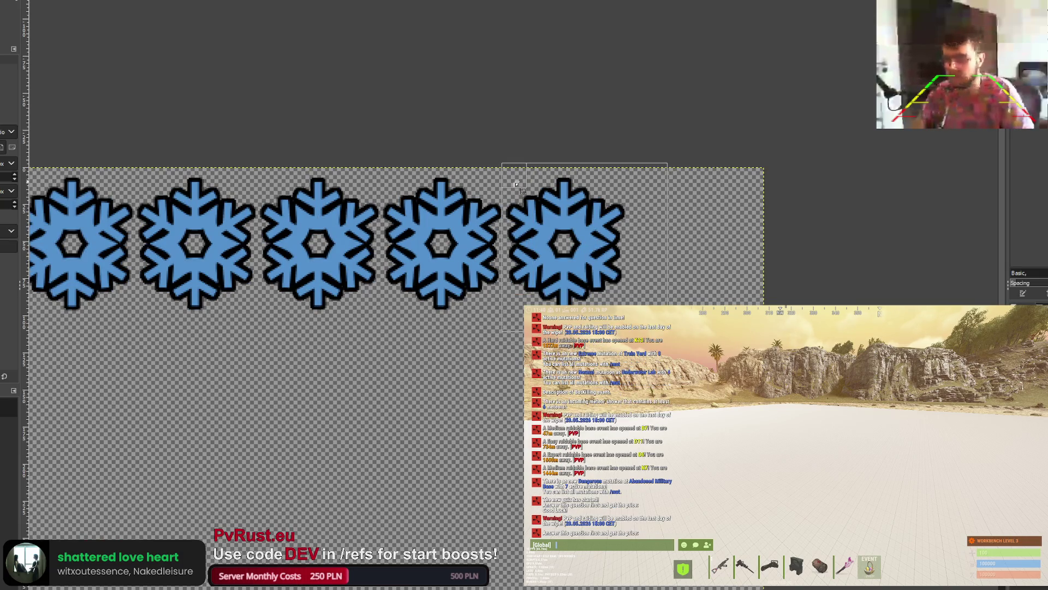
key("Return")
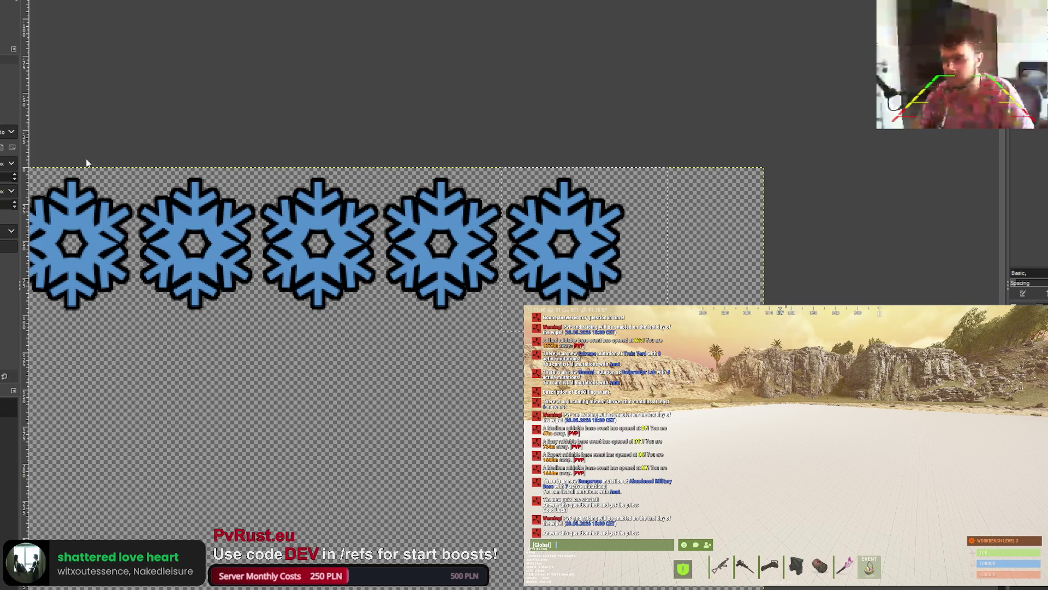
key("Return")
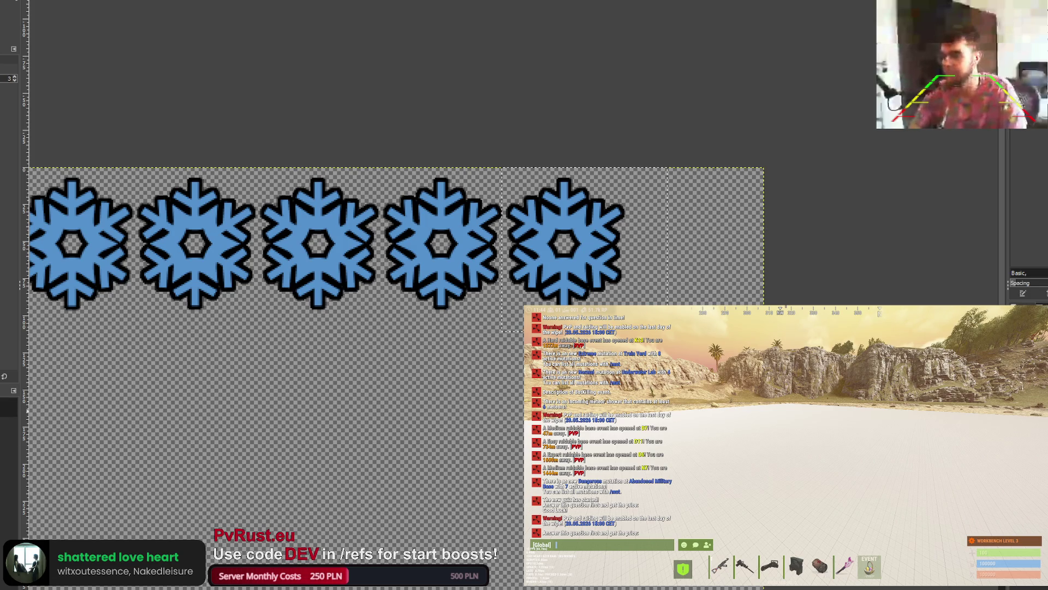
key("minus")
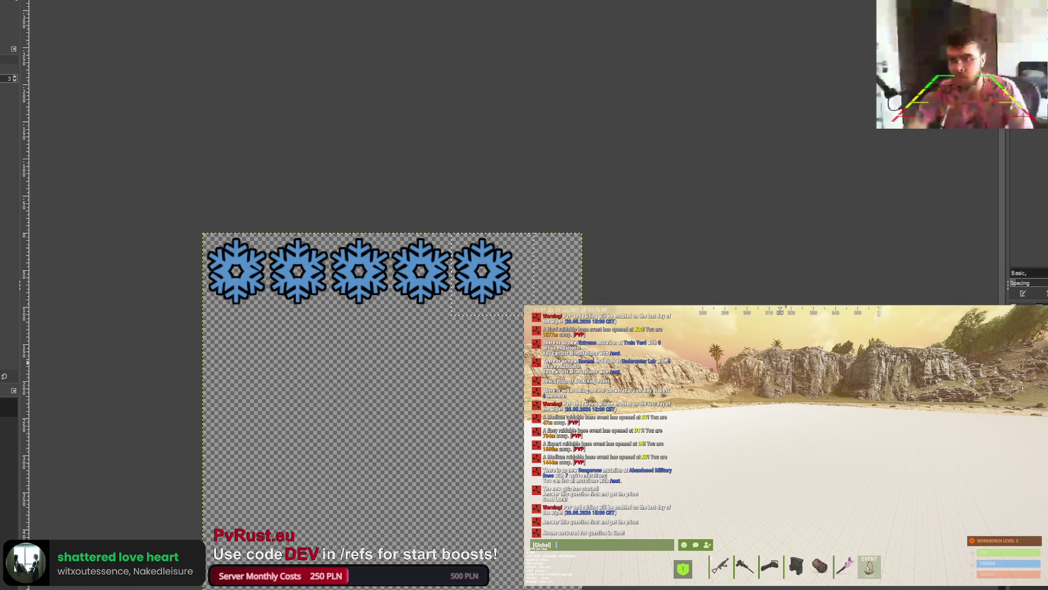
key("r")
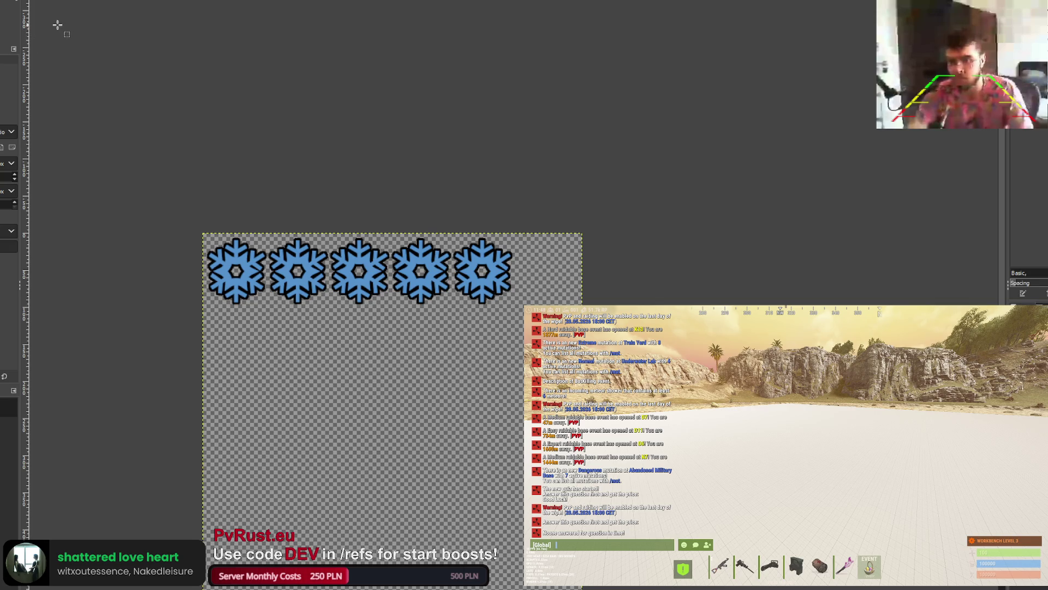
Step: Select the striped Easter egg on the icon sheet image
key("ctrl+z")
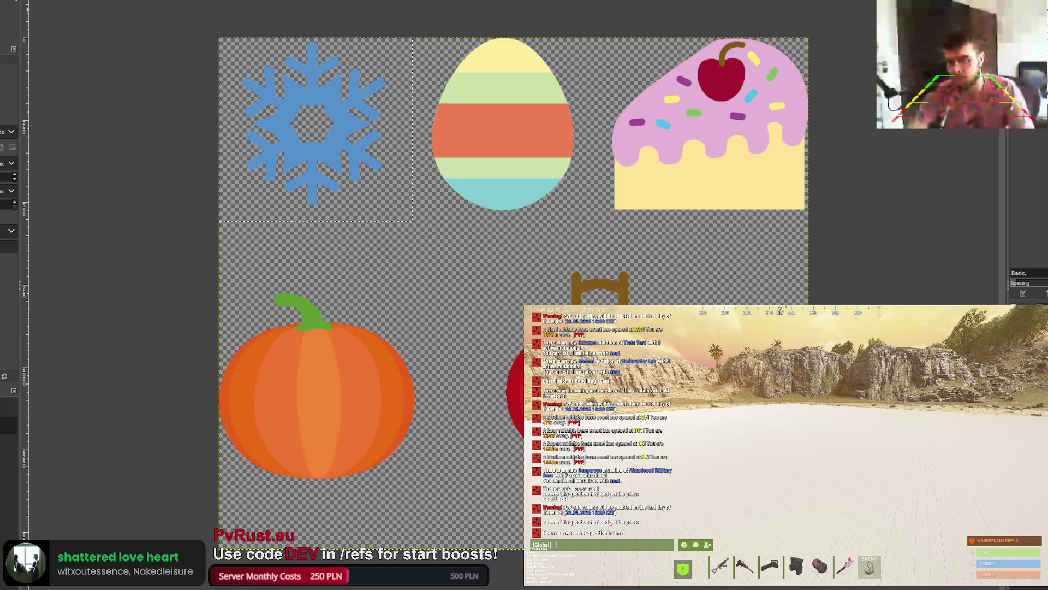
left_click_drag(423, 25, 598, 230)
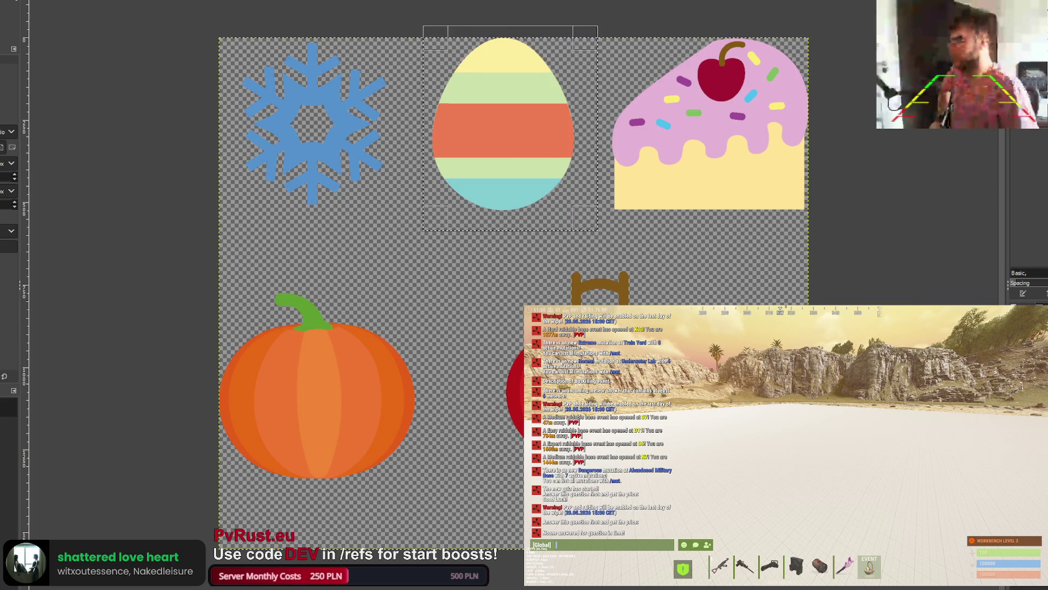
key("ctrl+Page_Up")
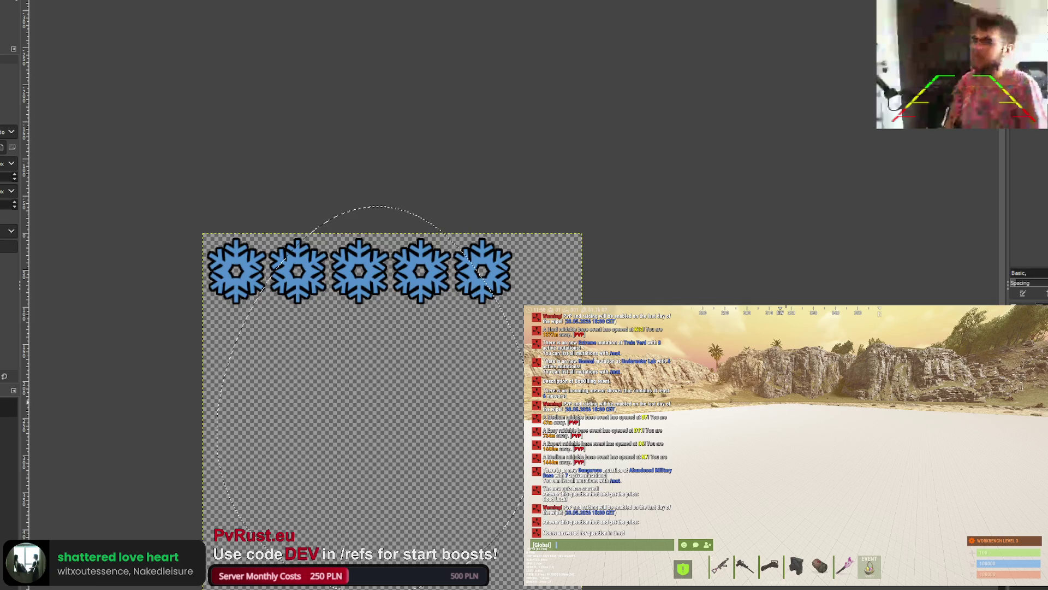
Step: Clear the selection and undo back to the large striped egg with yellow centres
key("ctrl+shift+a")
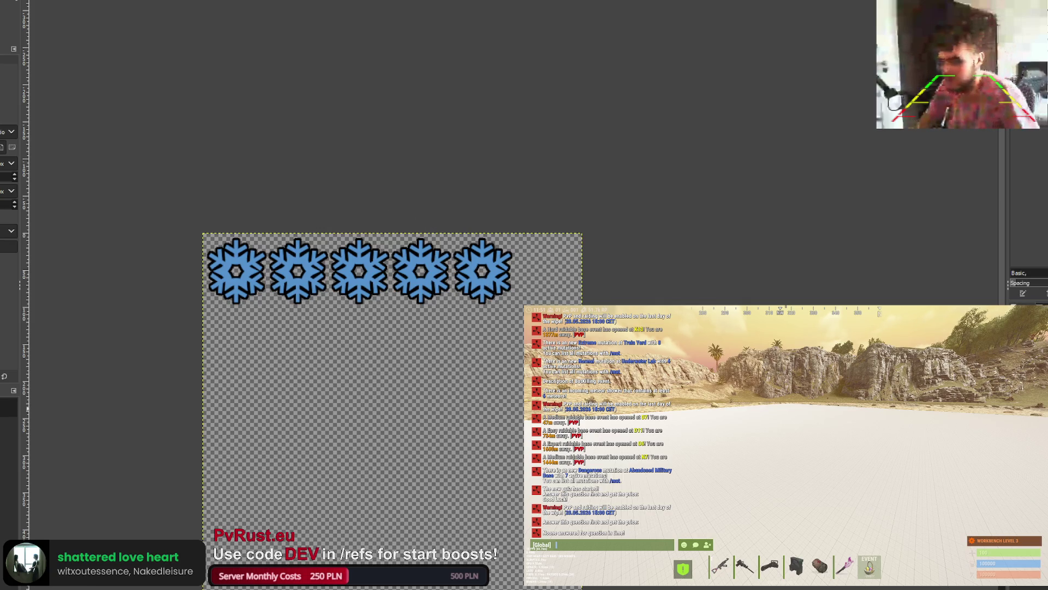
key("ctrl+z")
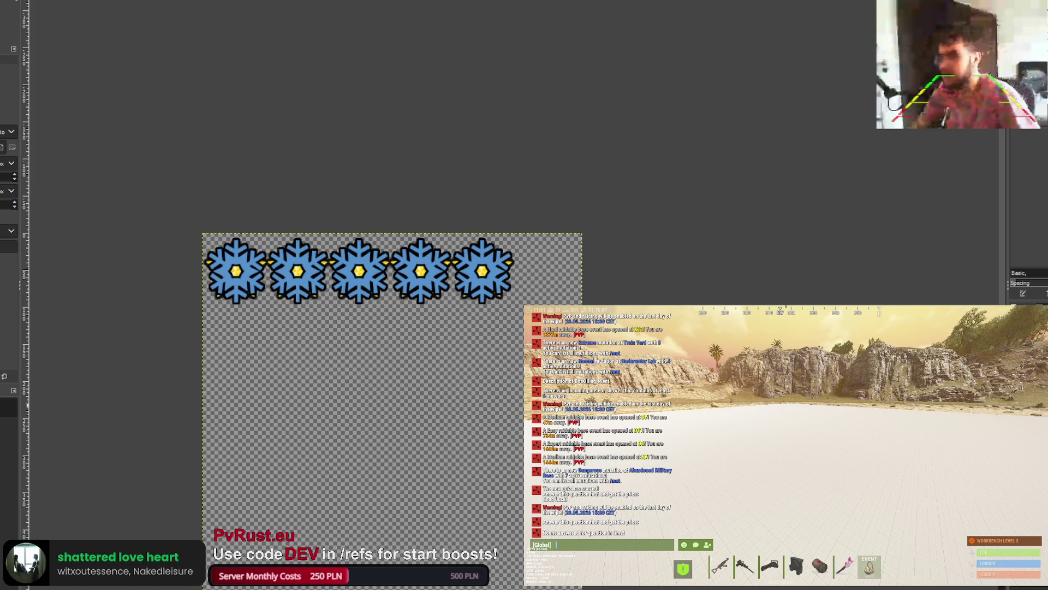
key("ctrl+z")
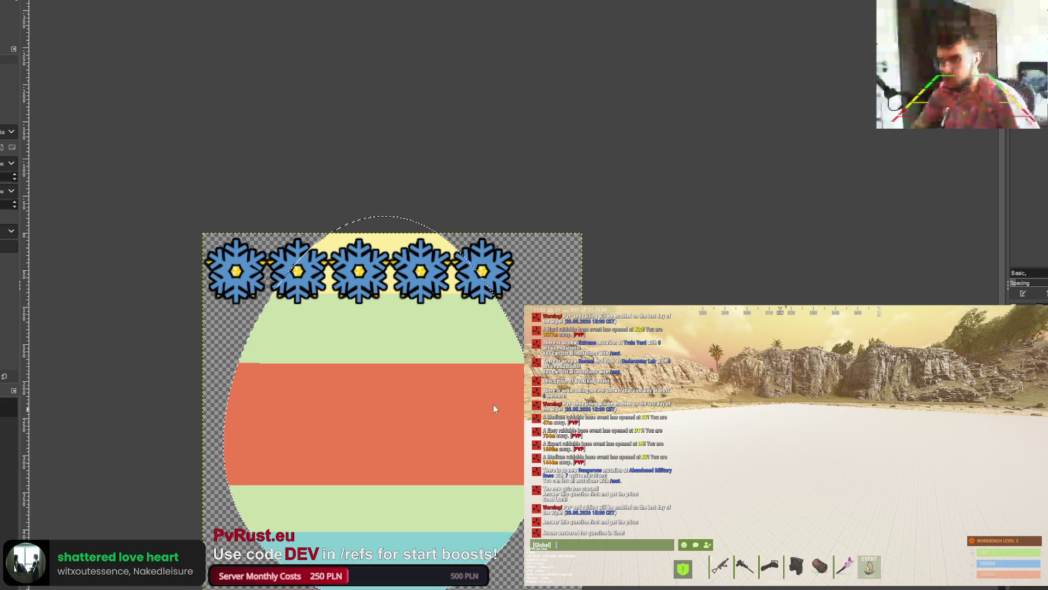
key("ctrl+shift+a")
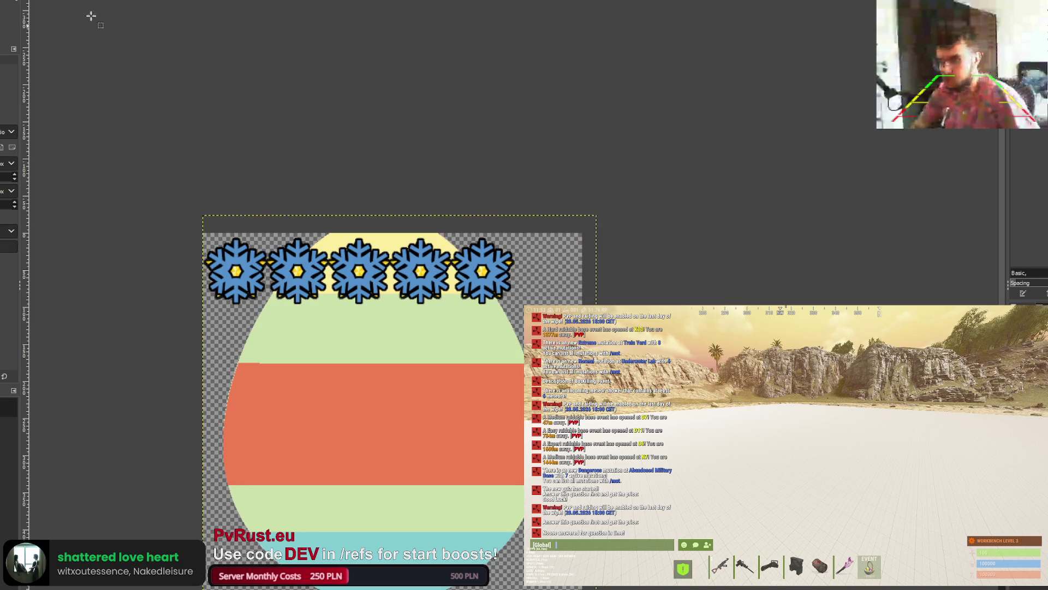
scroll(255, 380, "up", 4)
scroll(235, 338, "down", 4)
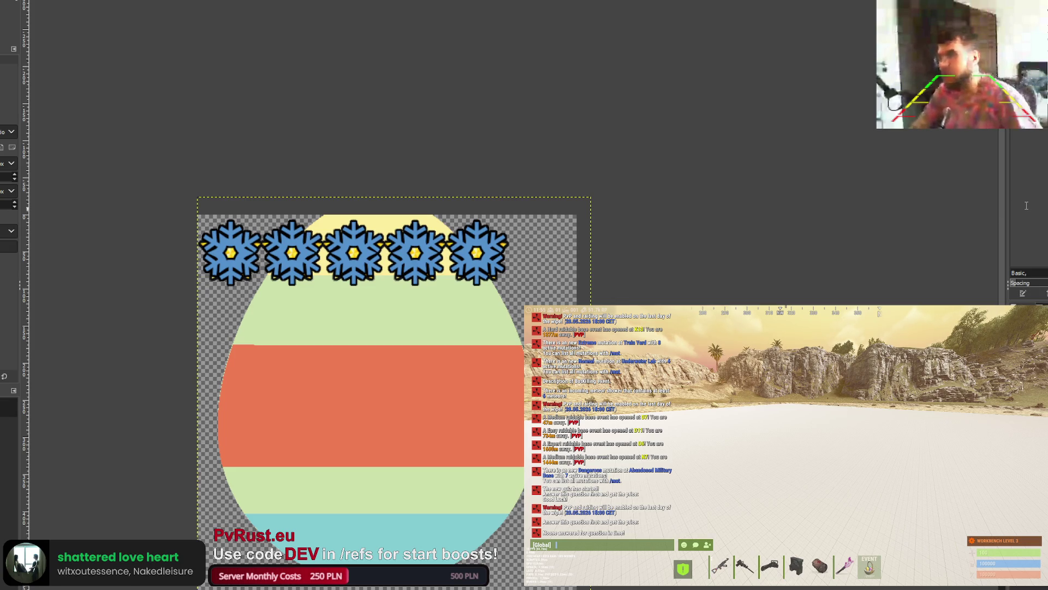
Step: Shrink the striped egg and move it behind the first snowflake, fine-tuning its position
key("ctrl+z")
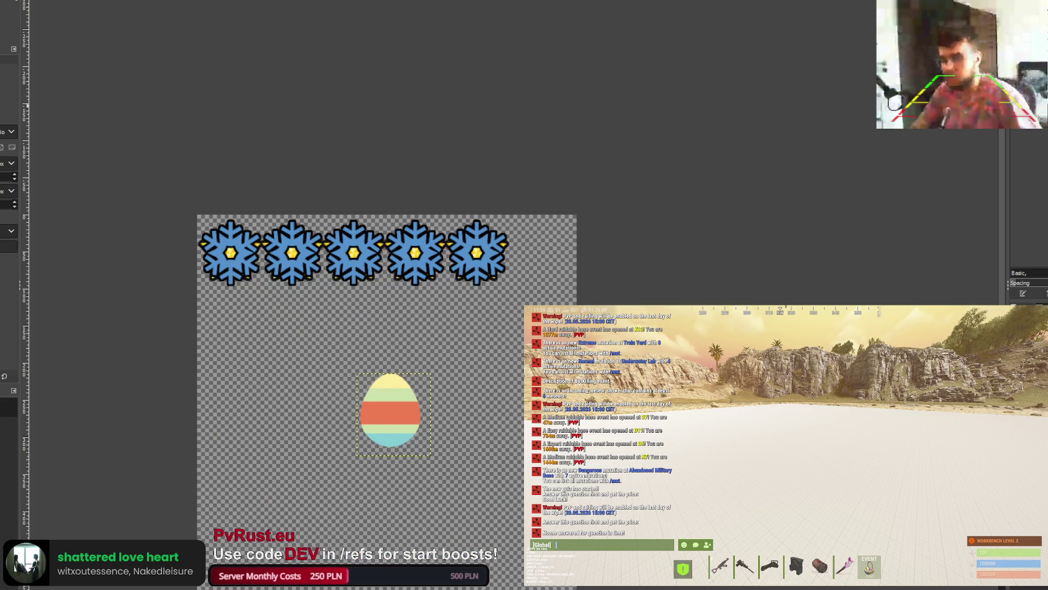
mouse_move(393, 405)
left_mouse_down()
mouse_move(219, 262)
mouse_move(230, 250)
left_mouse_up()
key("ctrl+z")
key("ctrl+z")
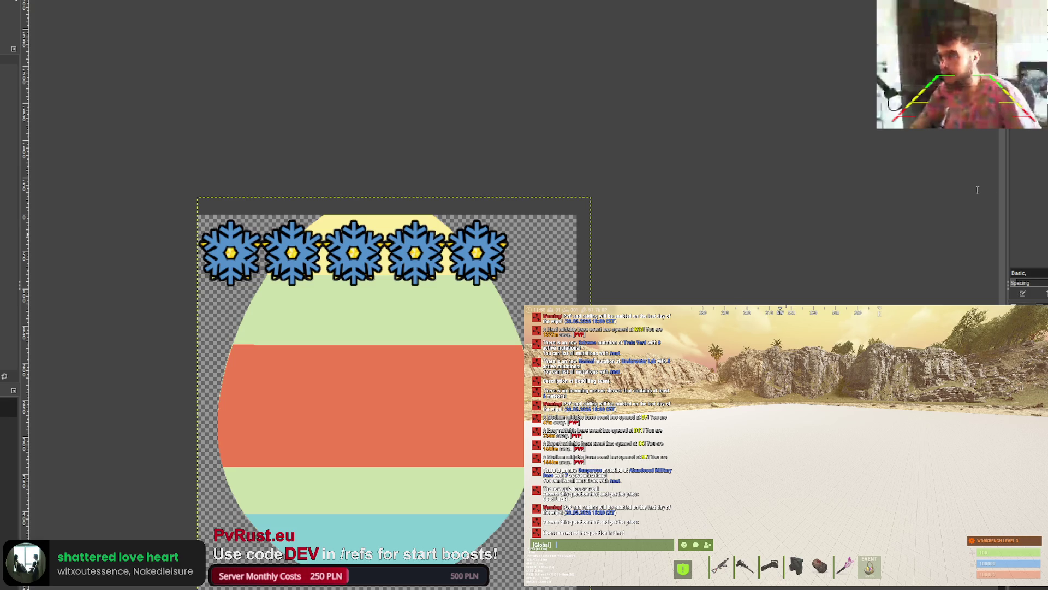
key("ctrl+y")
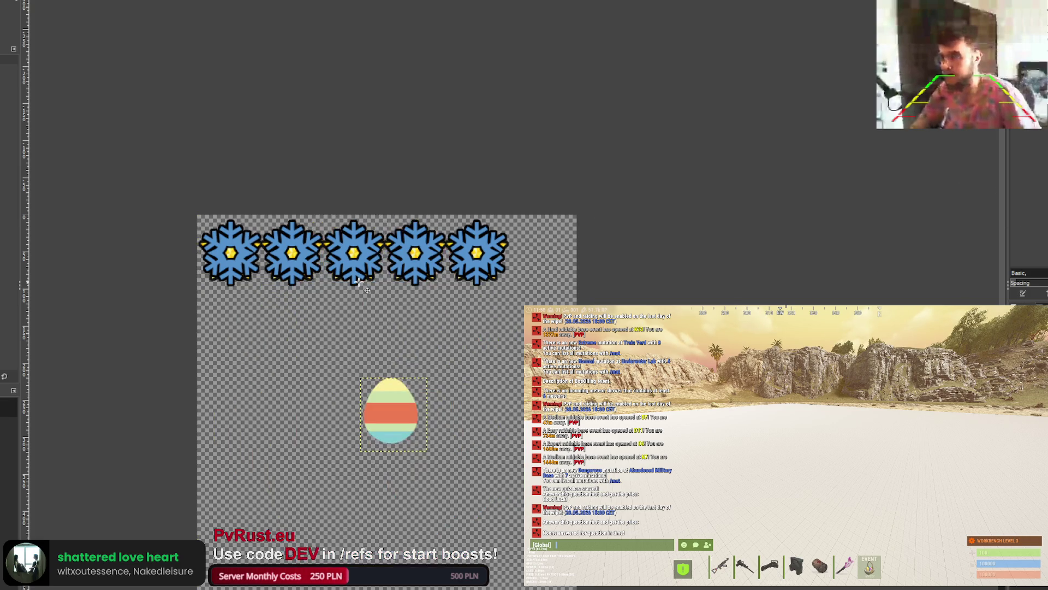
left_click_drag(385, 409, 221, 252)
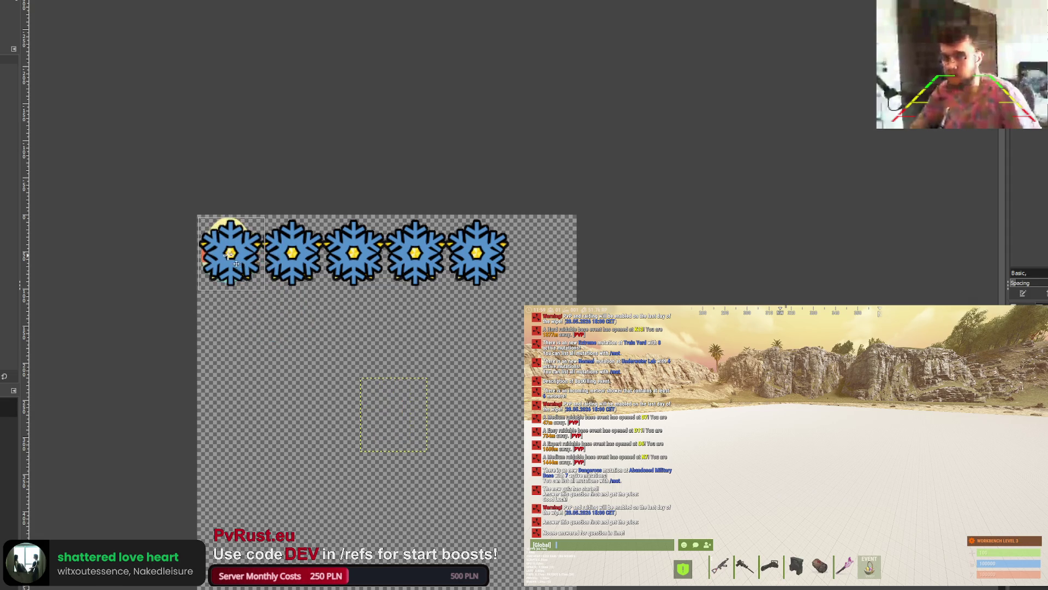
scroll(218, 239, "up", 5)
left_click_drag(266, 295, 277, 314)
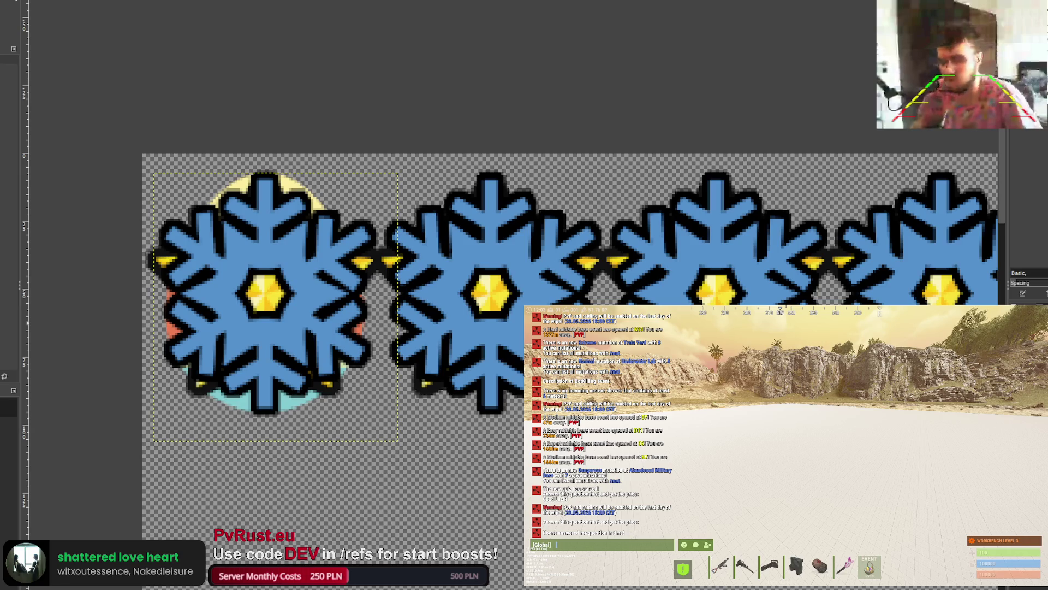
Step: Hide the snowflakes and paste an egg copy behind the second star, anchoring it
key("ctrl+z")
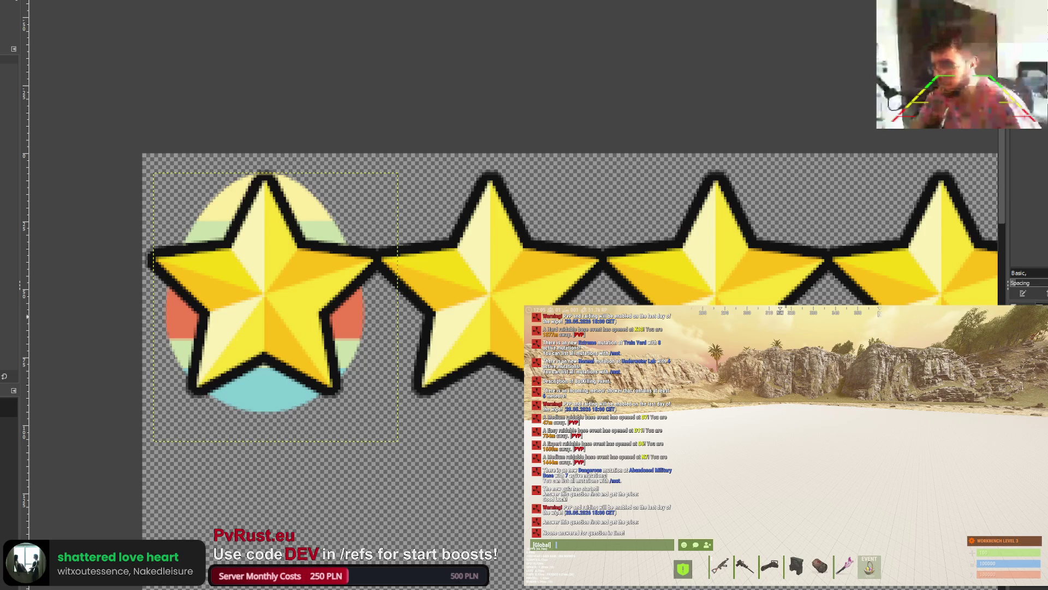
key("ctrl+t")
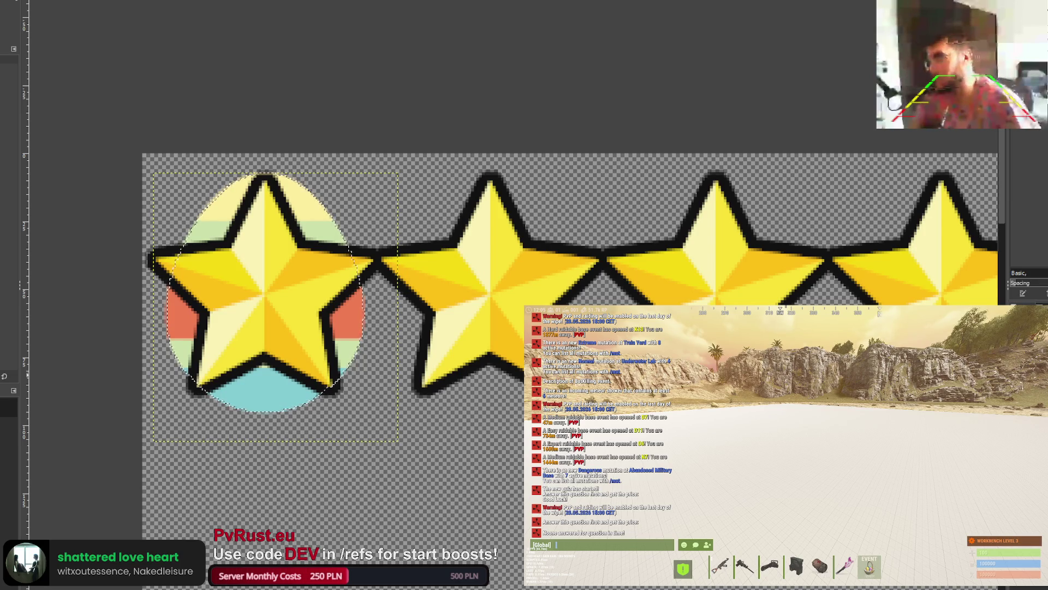
key("ctrl+v")
left_click_drag(263, 386, 487, 386)
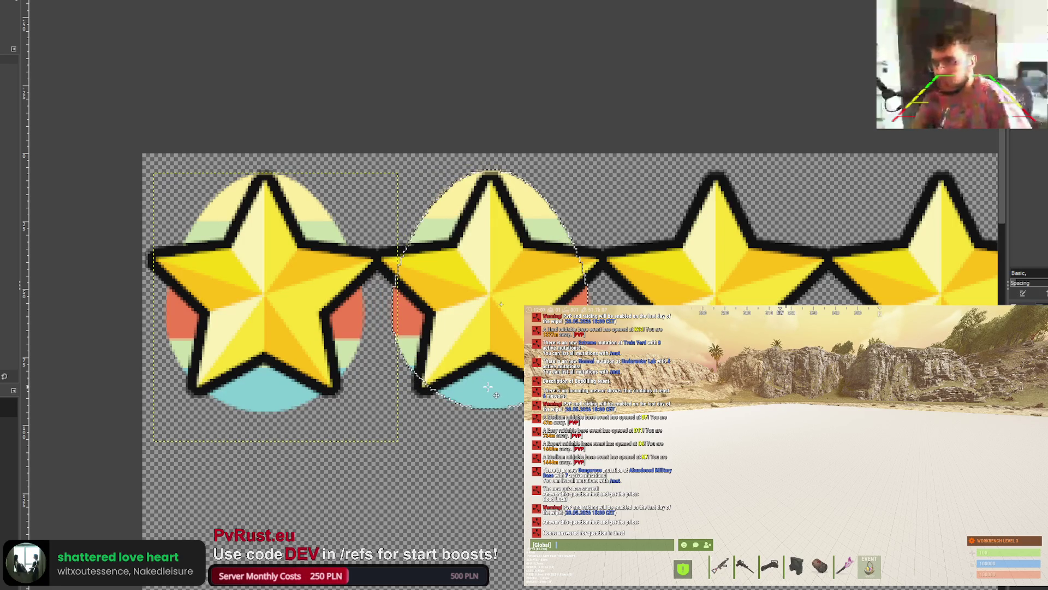
left_click_drag(487, 387, 488, 389)
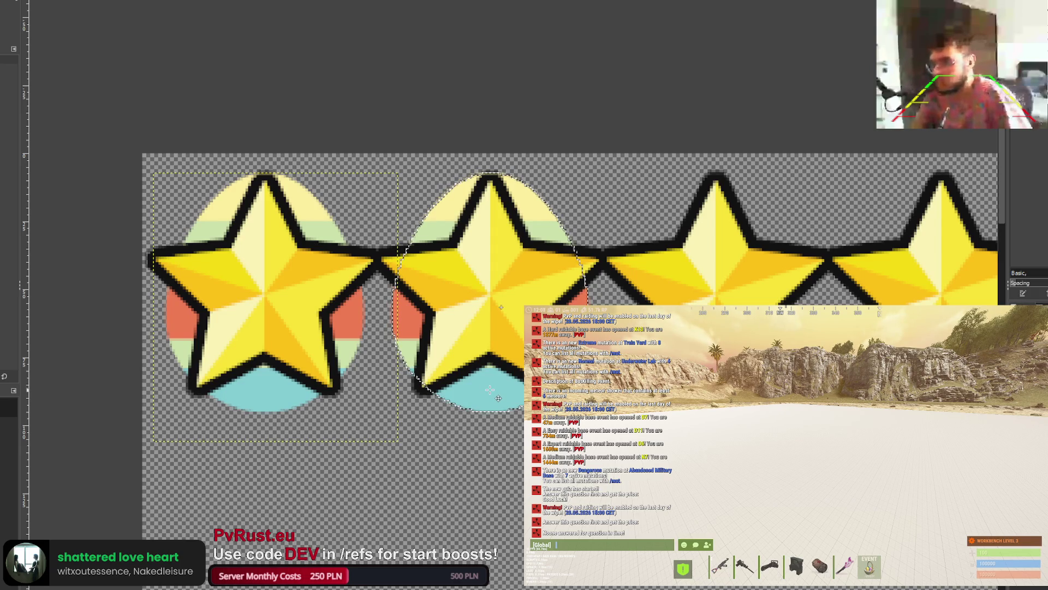
key("Down")
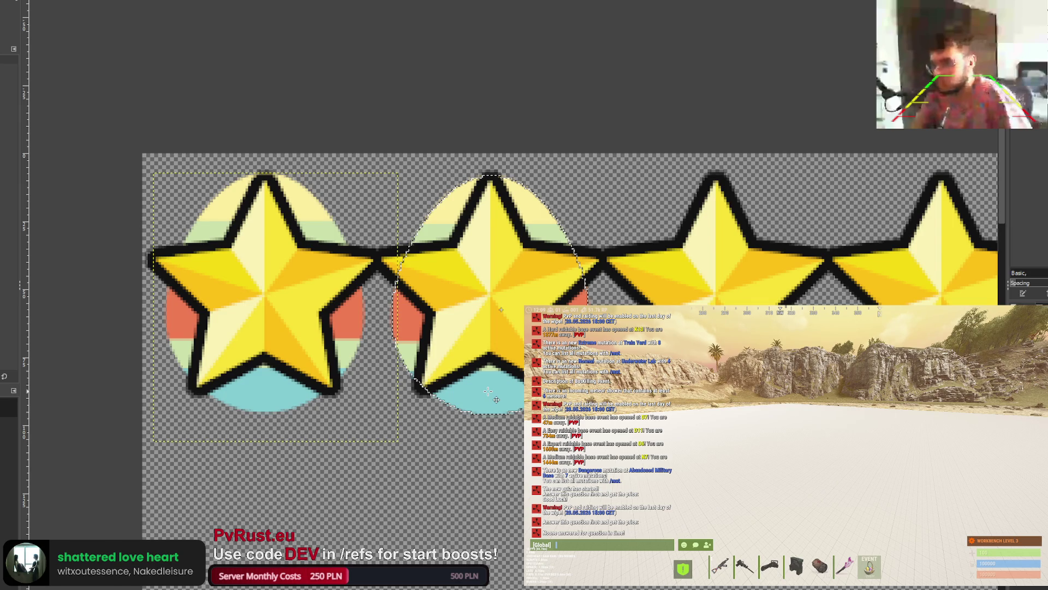
key("Up")
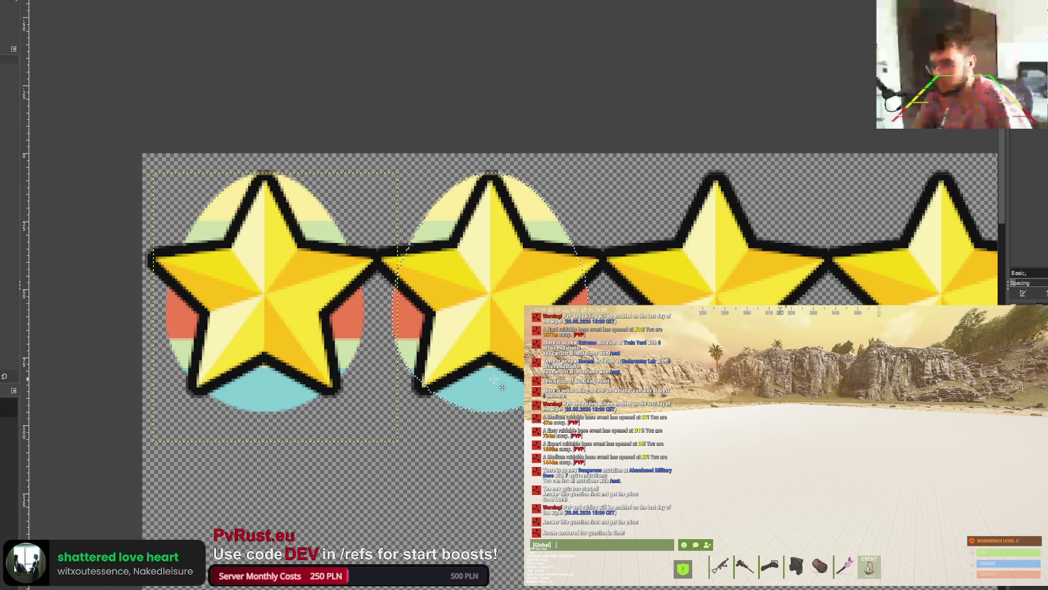
key("ctrl+h")
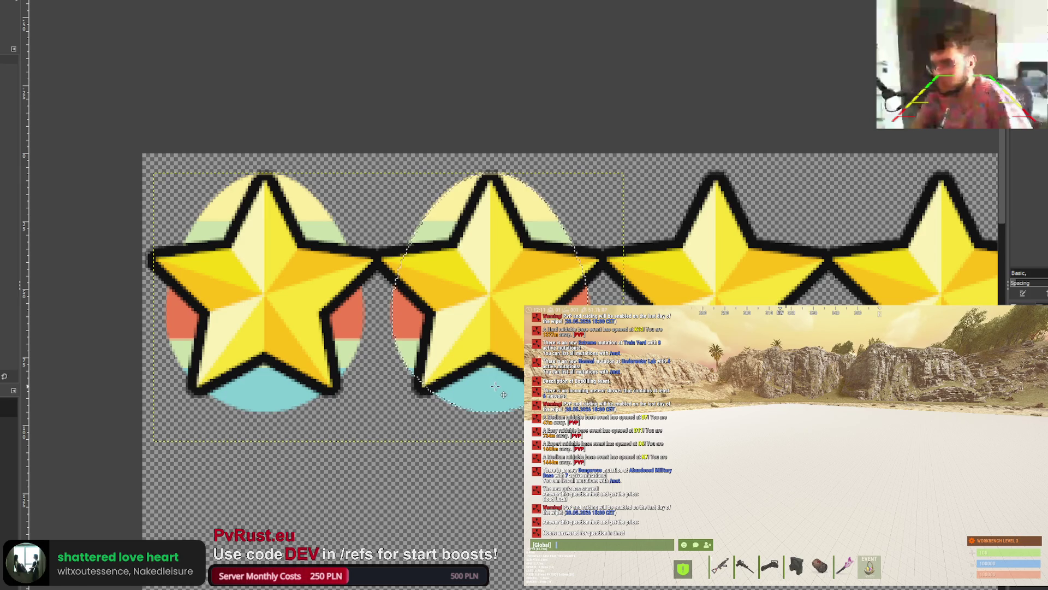
Step: Place egg copies behind the third and fourth stars, then zoom out over the row
left_click_drag(495, 386, 729, 386)
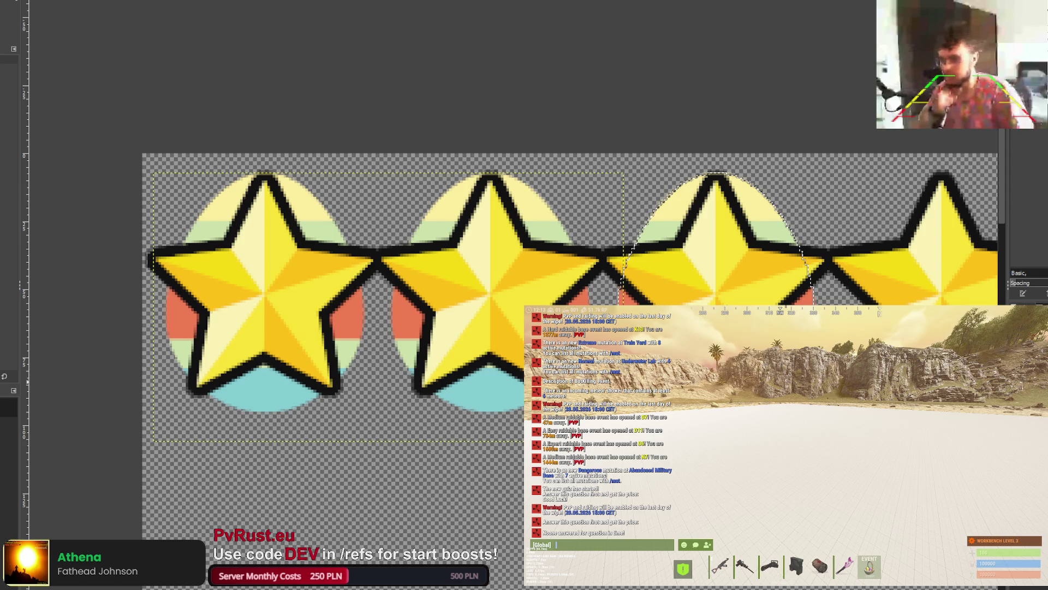
left_click_drag(729, 386, 729, 386)
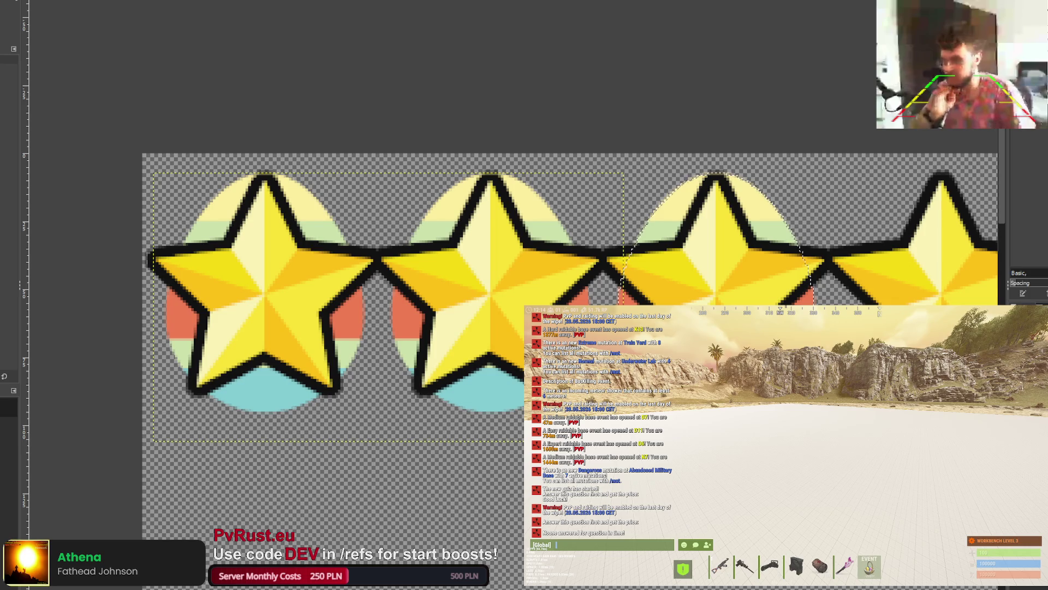
scroll(517, 398, "right", 5)
left_click_drag(517, 399, 744, 399)
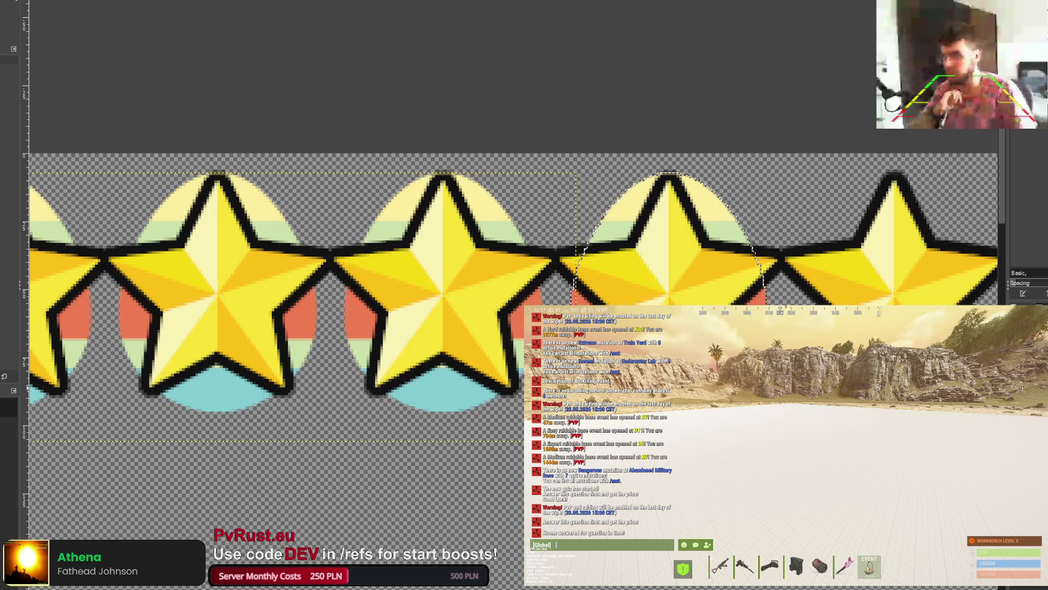
key("Page_Up")
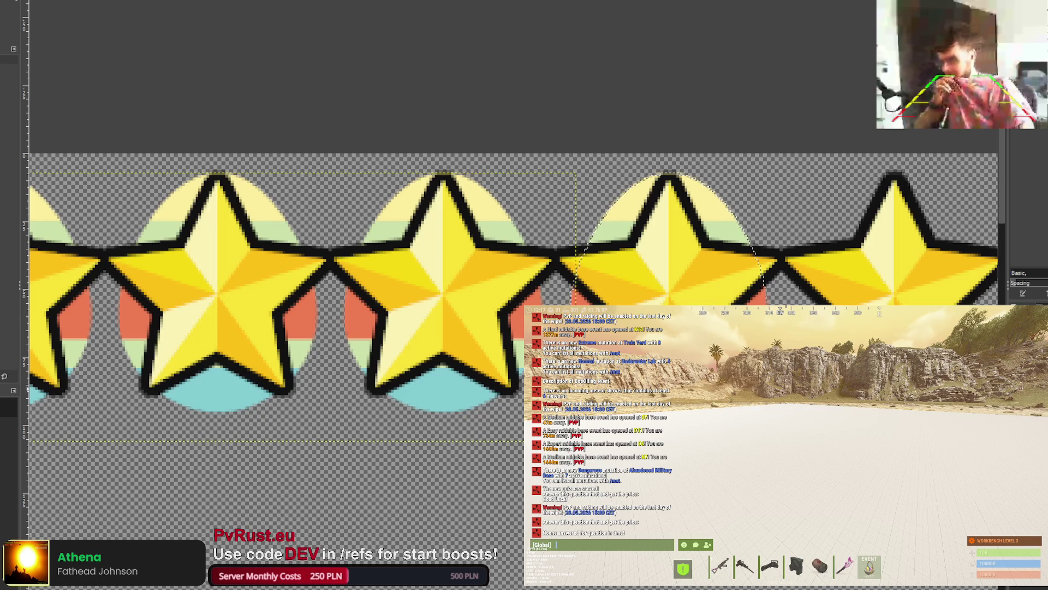
key("ctrl+v")
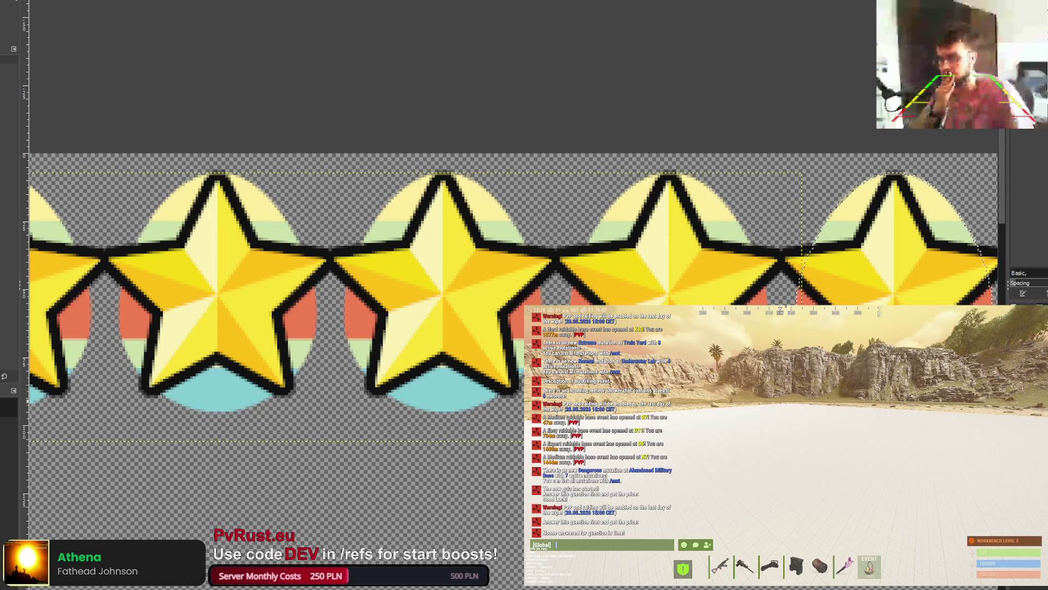
key("minus")
key("minus")
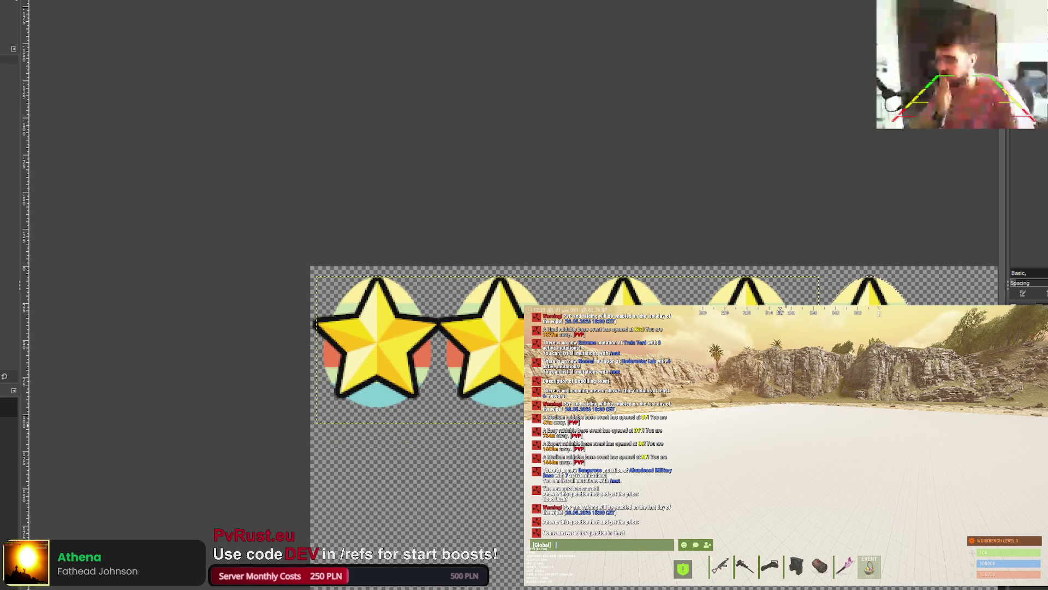
Step: Clear the selection and zoom in and out on the star-topped eggs
key("r")
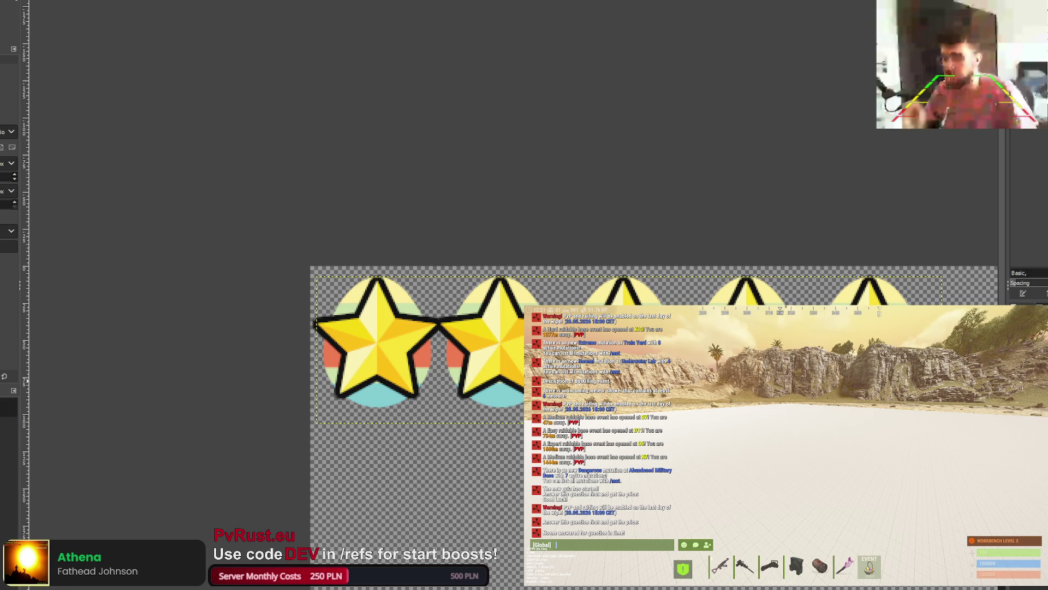
key("ctrl+shift+a")
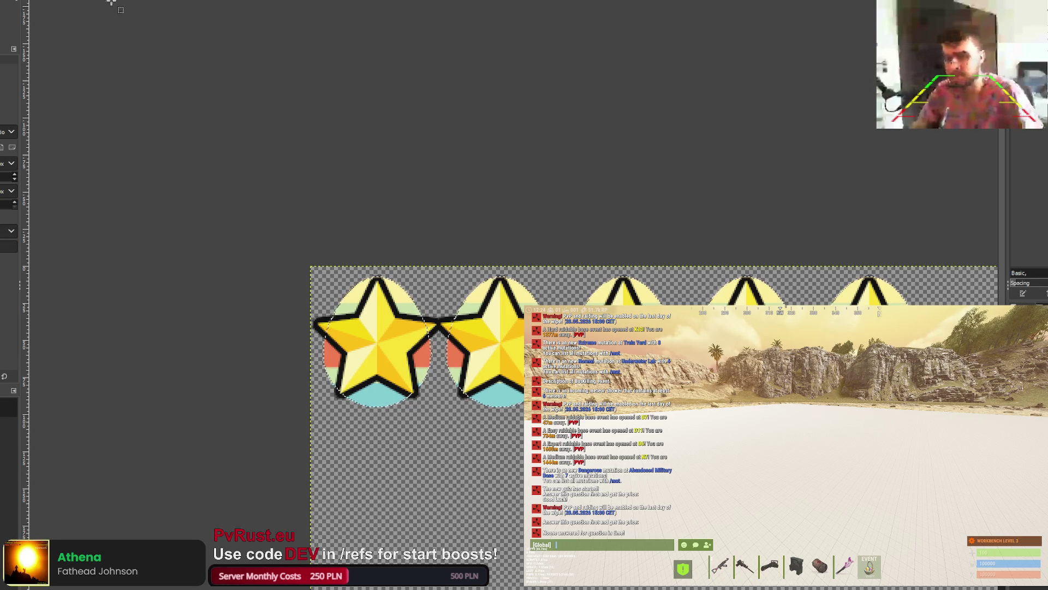
key("plus")
key("plus")
key("minus")
key("minus")
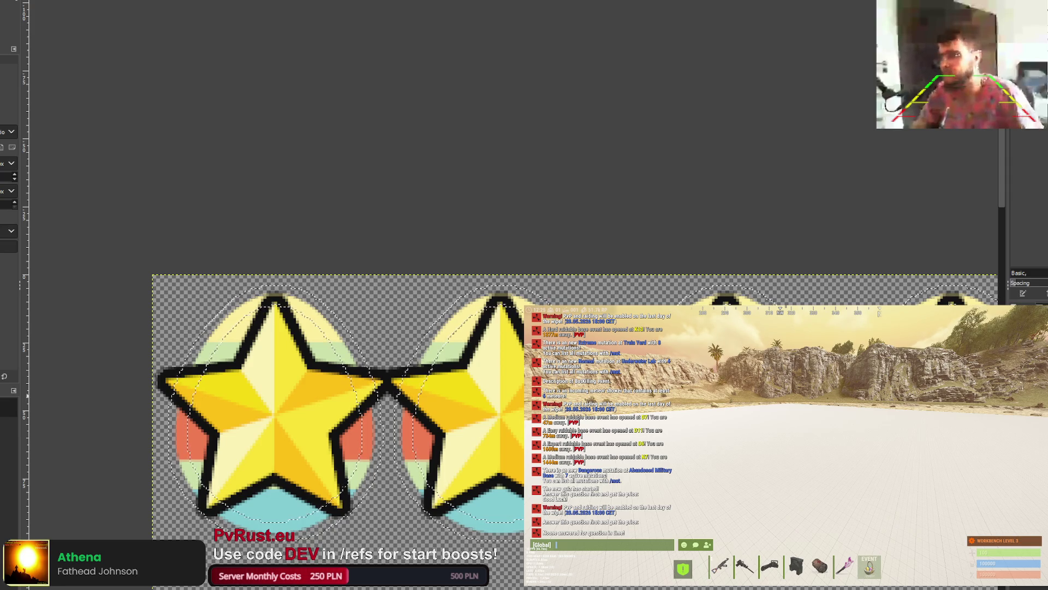
key("p")
key("minus")
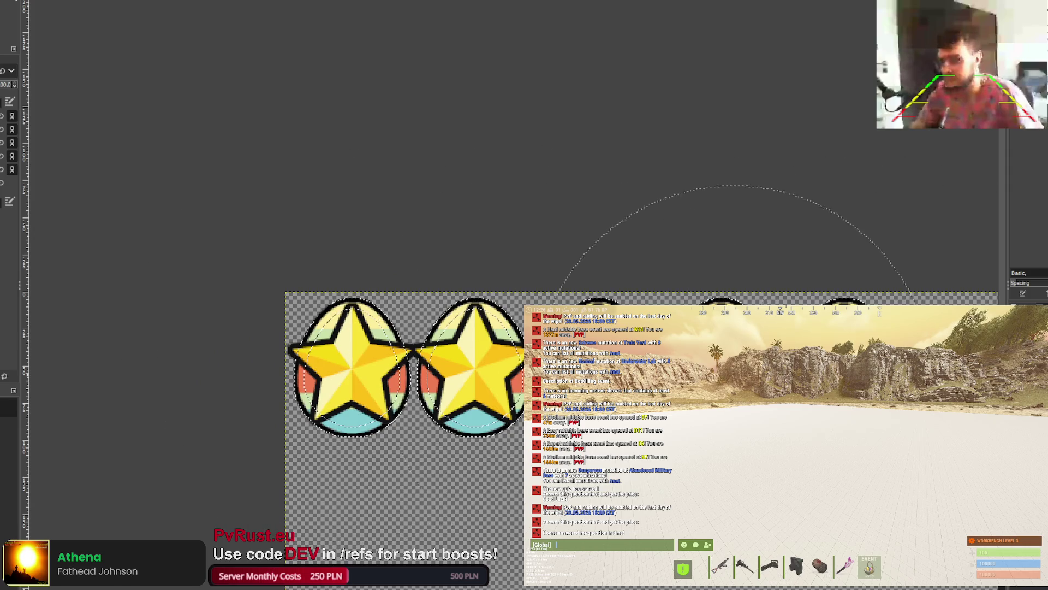
key("r")
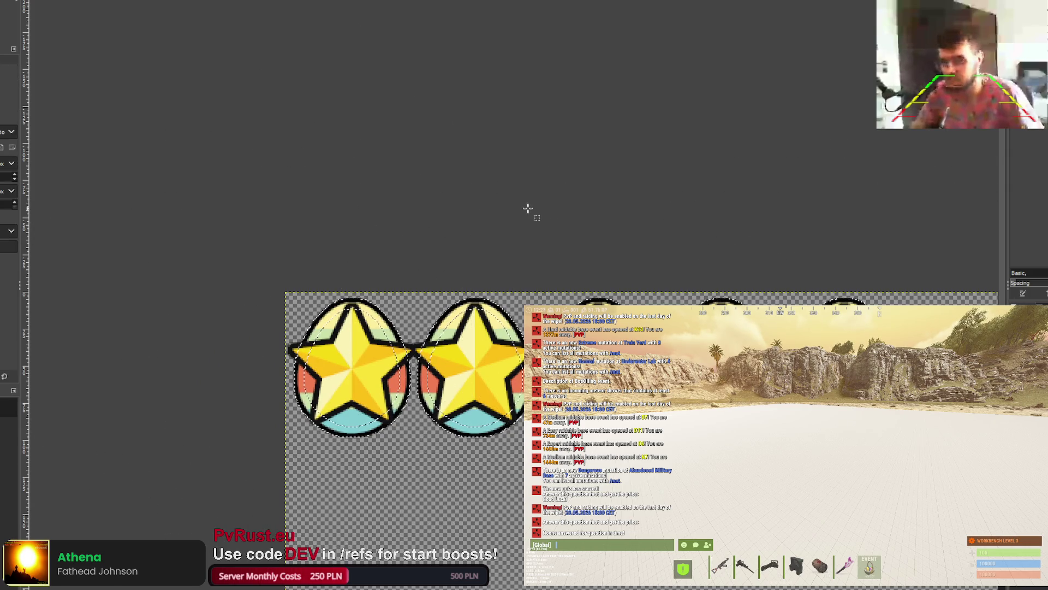
scroll(439, 289, "up", 3)
scroll(437, 339, "down", 2)
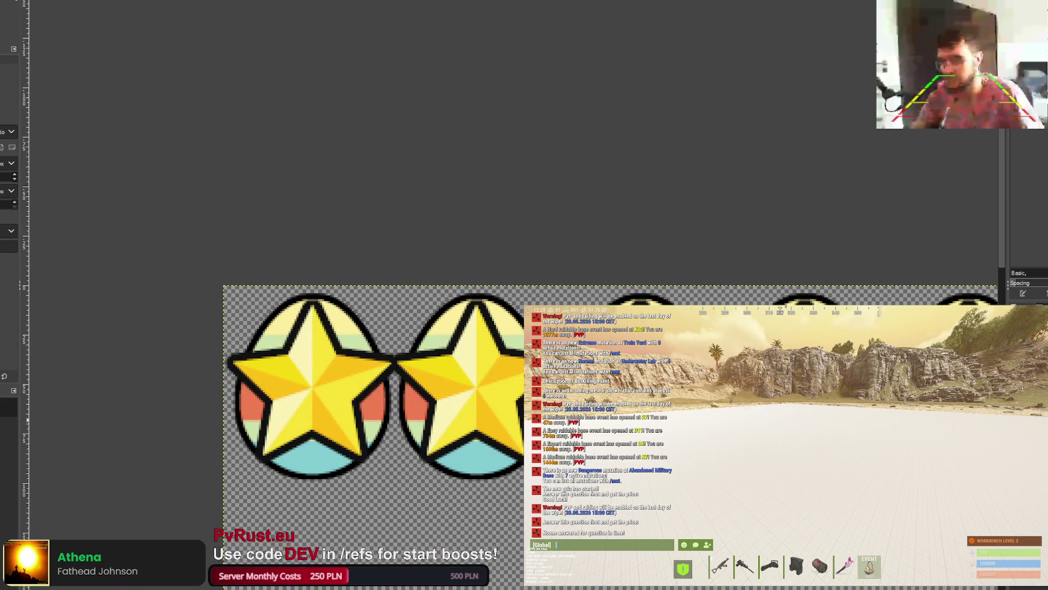
Step: Toggle the stars off and on, then remove them from the five eggs
key("ctrl+z")
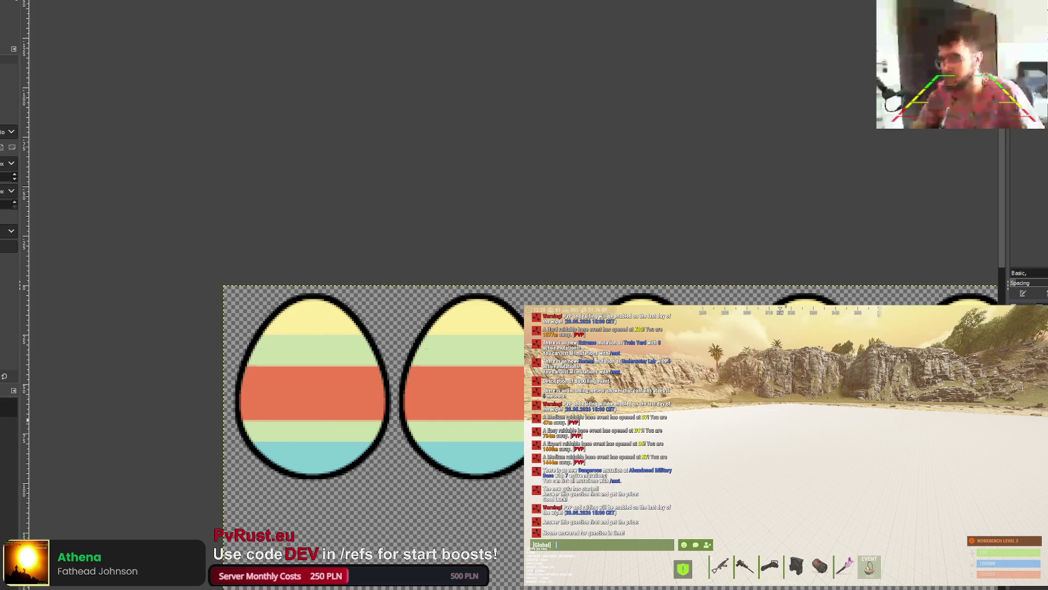
key("ctrl+y")
scroll(660, 370, "down", 2)
scroll(663, 399, "up", 1)
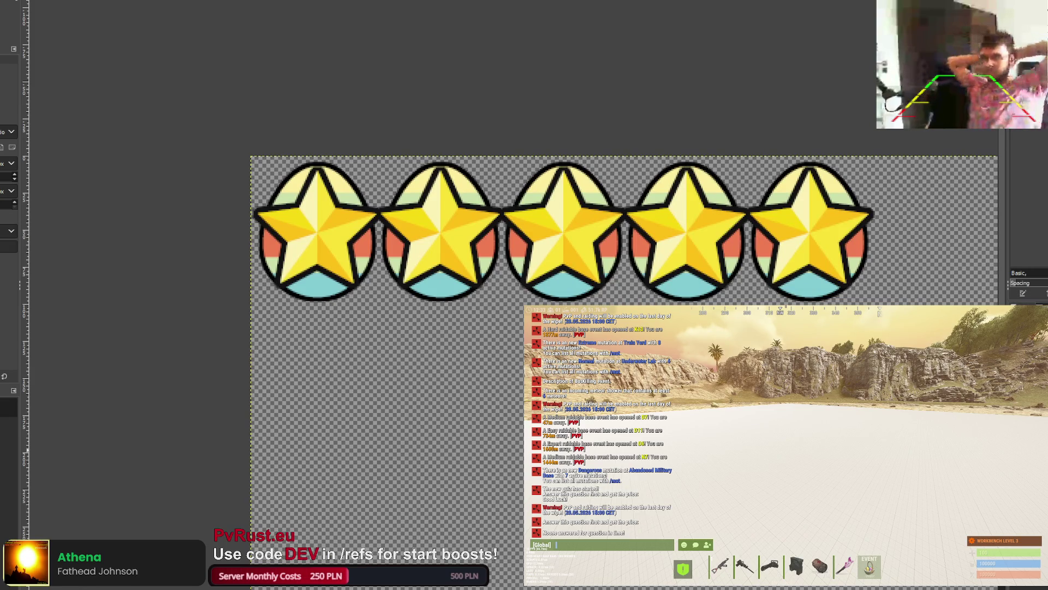
key("ctrl+z")
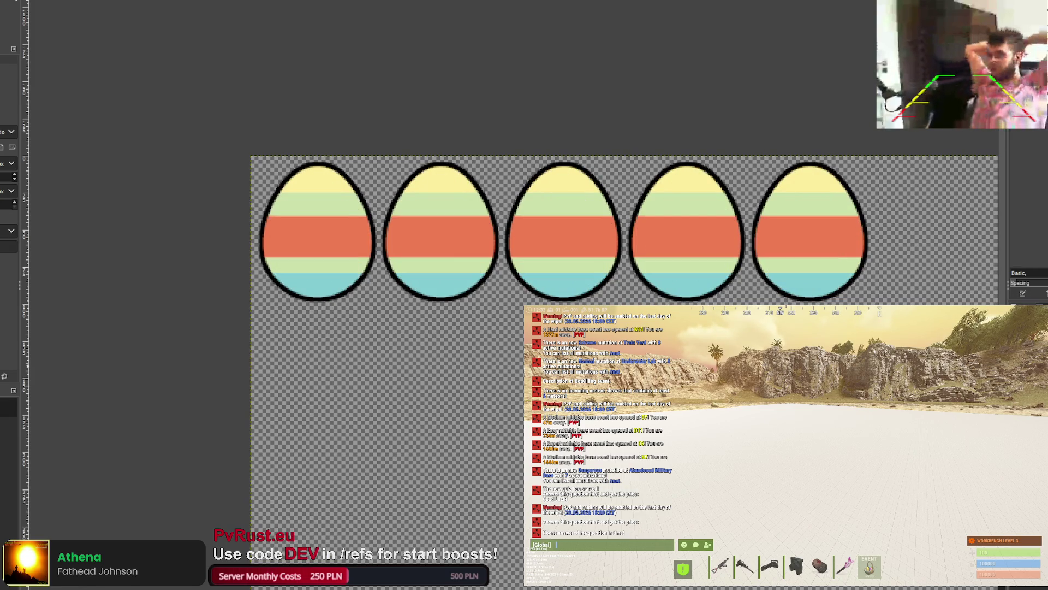
scroll(609, 288, "down", 3)
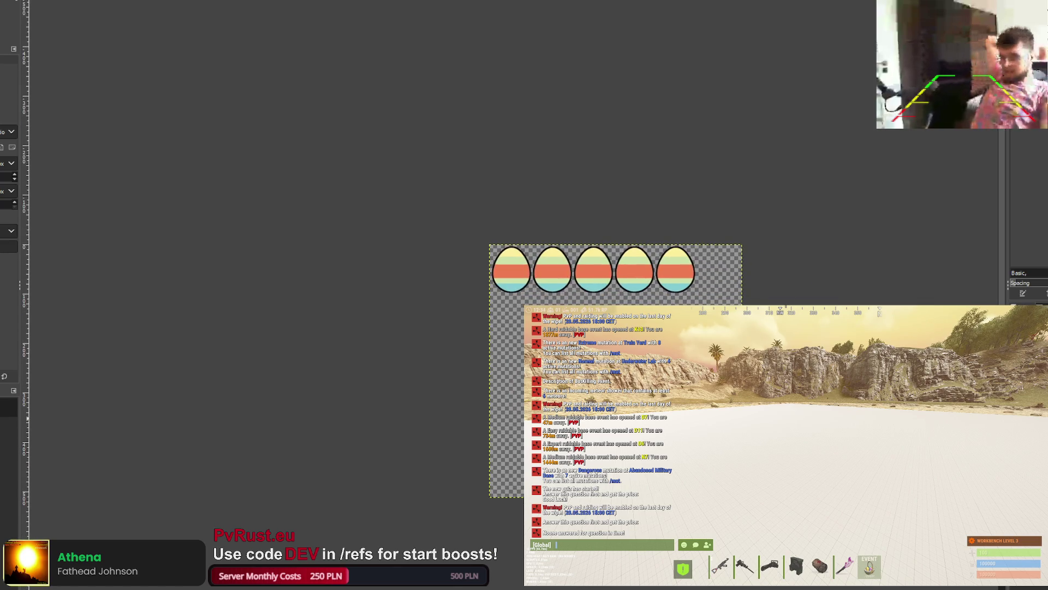
Step: Undo past the egg backdrops to the bare five-snowflake row and pick the first snowflake's layer
key("ctrl+y")
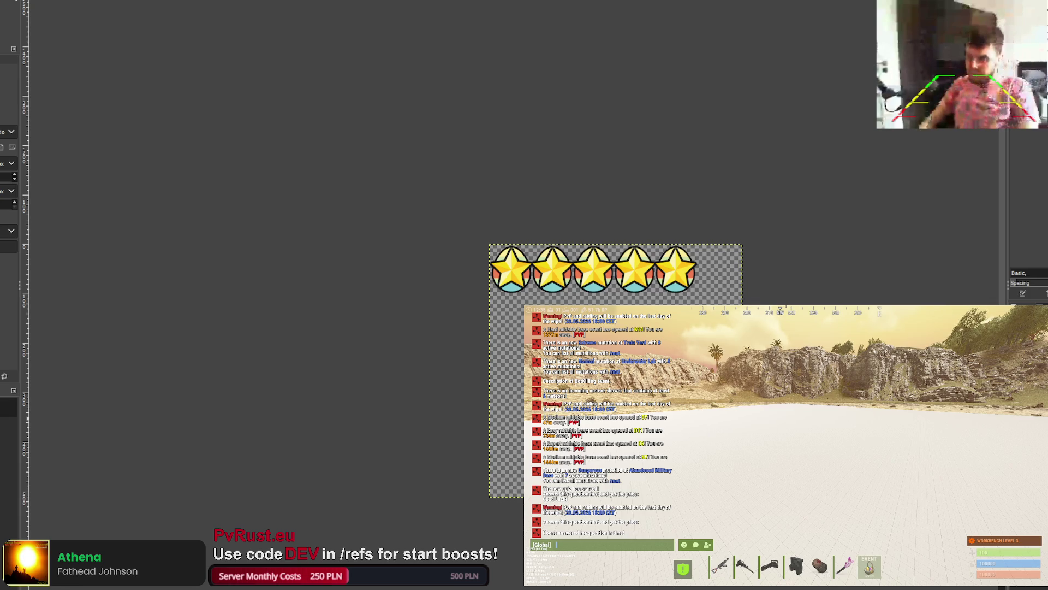
key("ctrl+z")
scroll(653, 303, "up", 2)
key("ctrl+y")
key("ctrl+z")
key("ctrl+z")
key("ctrl+z")
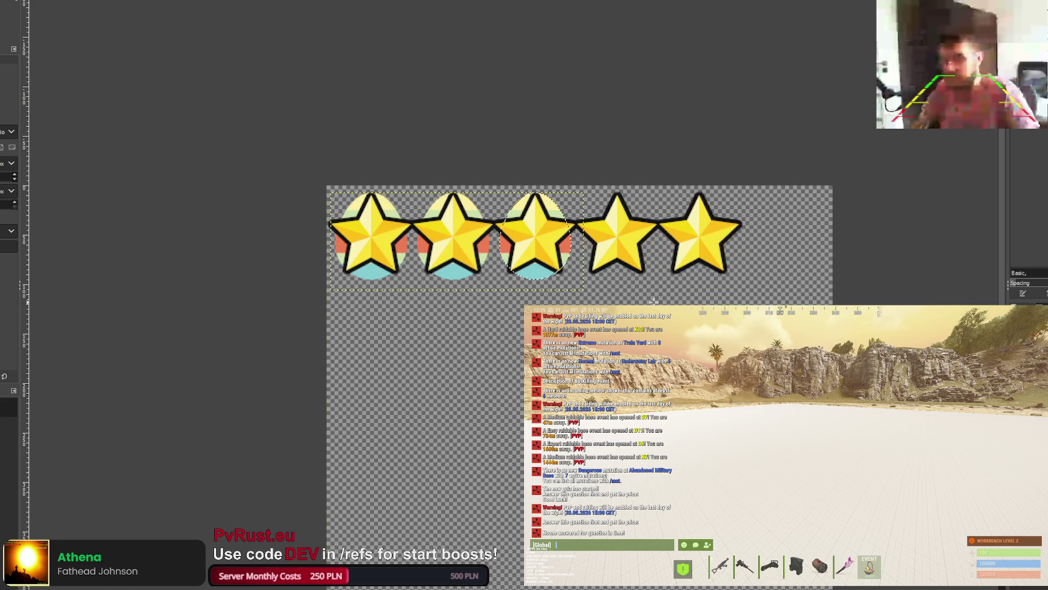
key("ctrl+z")
key("ctrl+z")
key("ctrl+z")
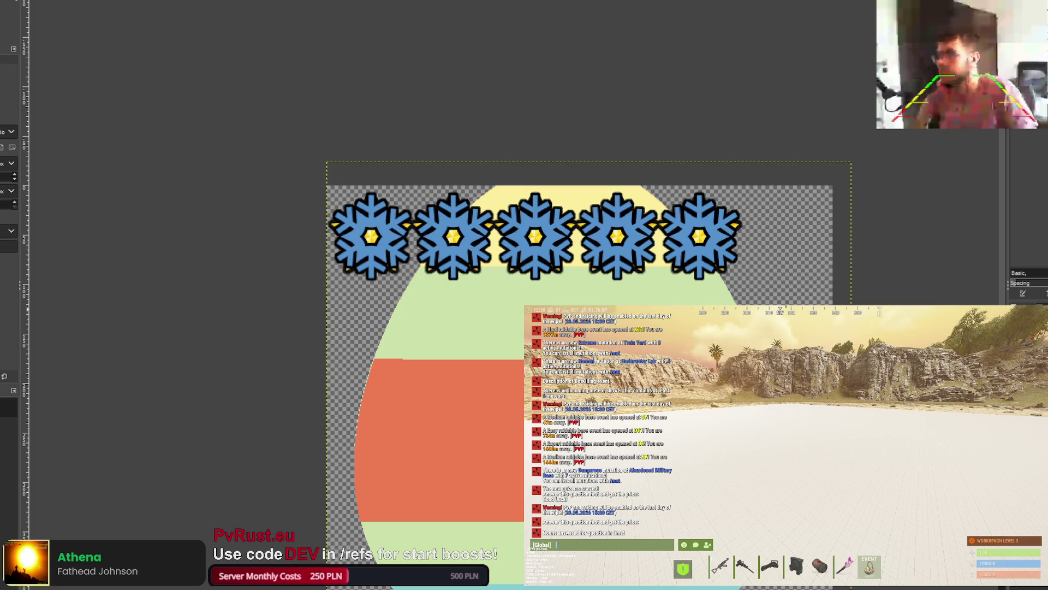
key("ctrl+z")
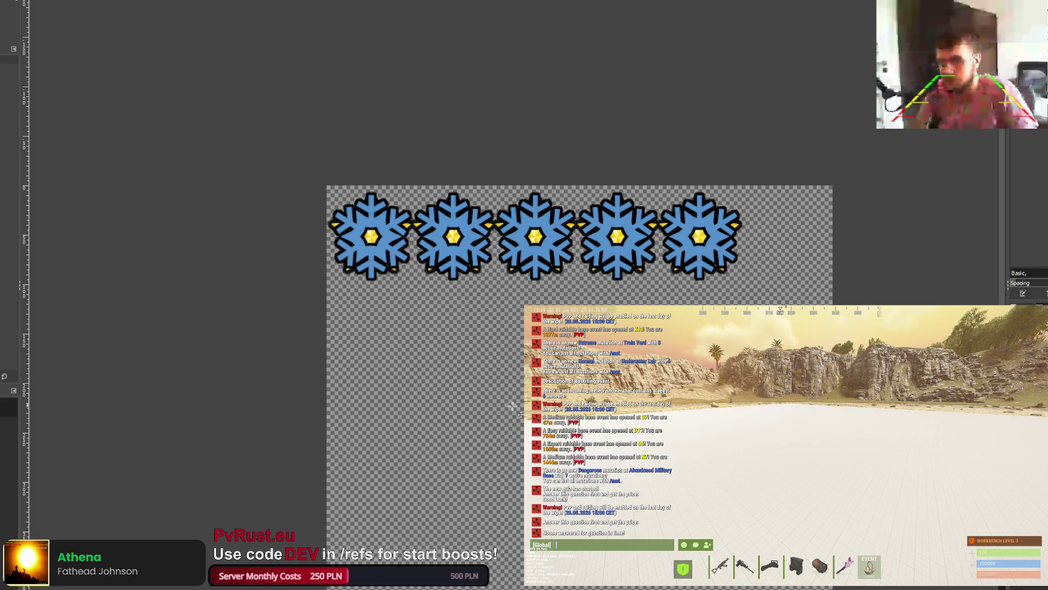
left_click(352, 215)
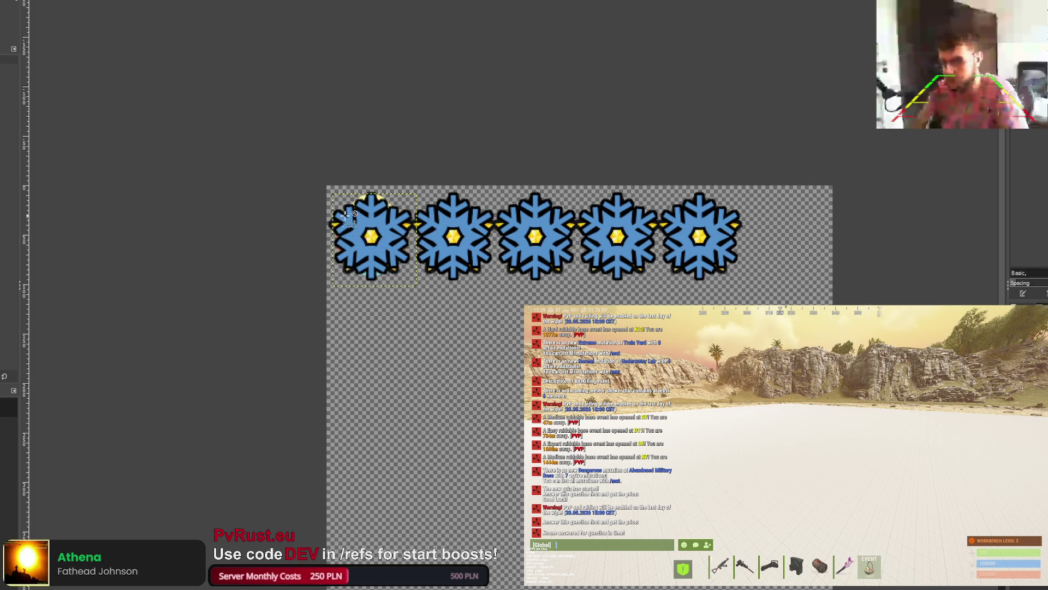
Step: Undo back to the star-and-egg stage and centre the egg backdrop under the first star
scroll(353, 216, "up", 3)
key("ctrl+z")
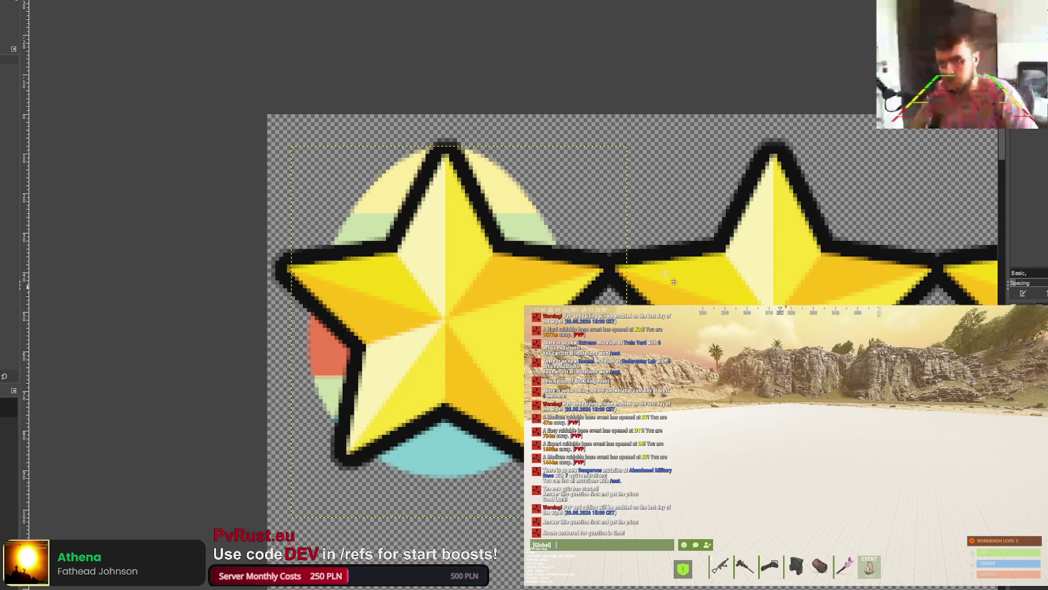
left_click_drag(439, 453, 440, 456)
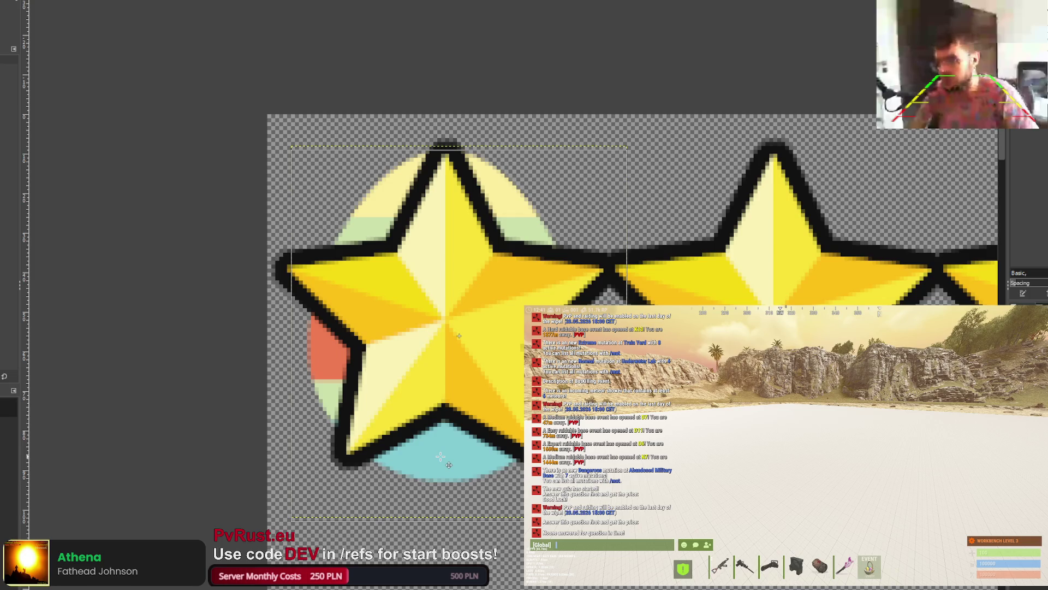
left_click_drag(440, 457, 438, 457)
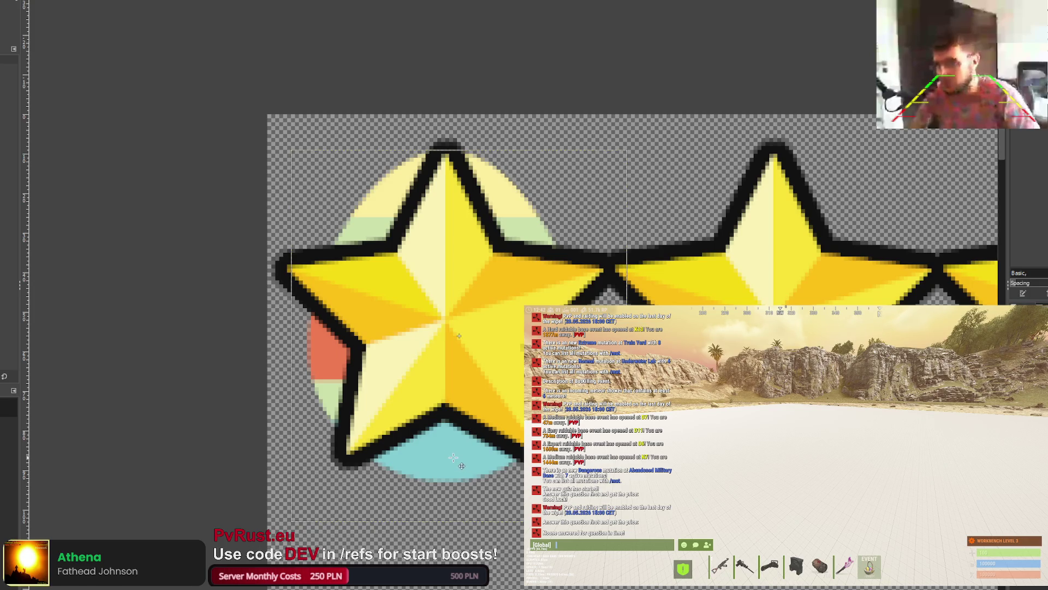
scroll(469, 418, "down", 3)
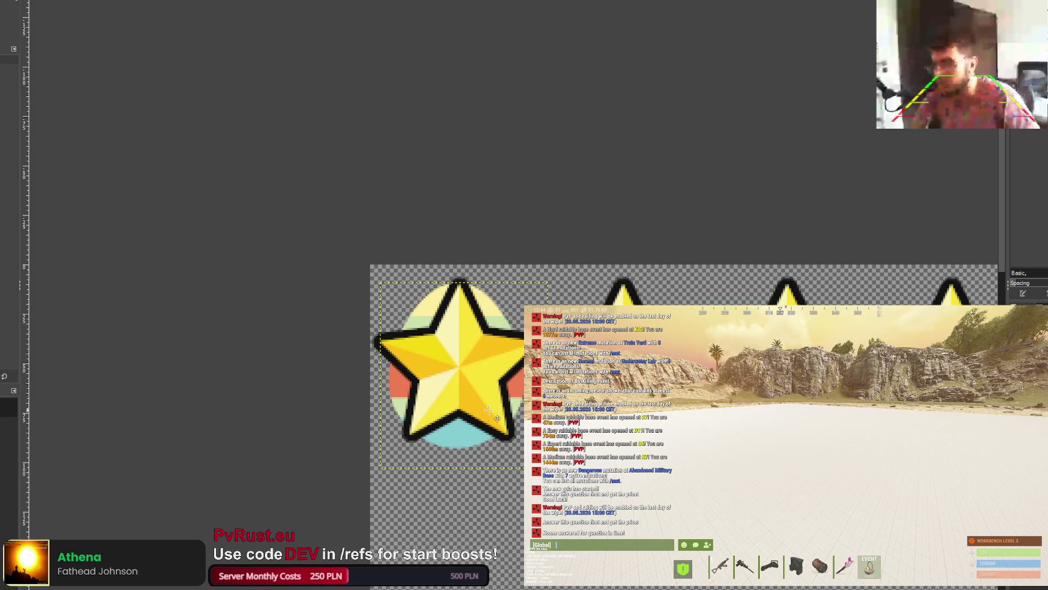
scroll(469, 426, "up", 3)
left_click_drag(438, 467, 440, 467)
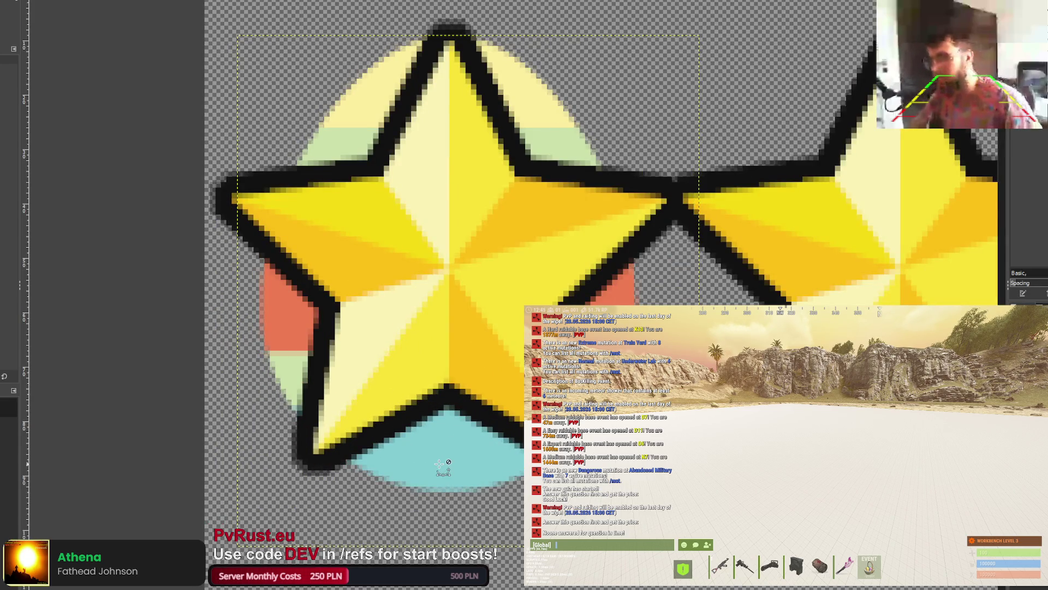
scroll(440, 467, "down", 3)
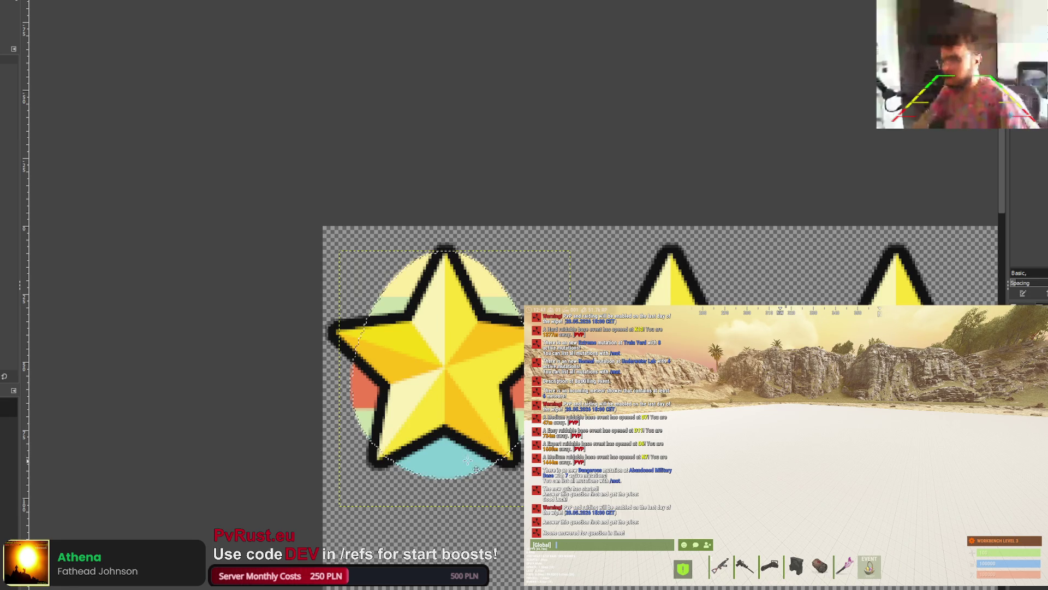
Step: Paste an egg backdrop and nudge it into place behind the second star
key("ctrl+v")
key("Left")
key("Left")
key("Left")
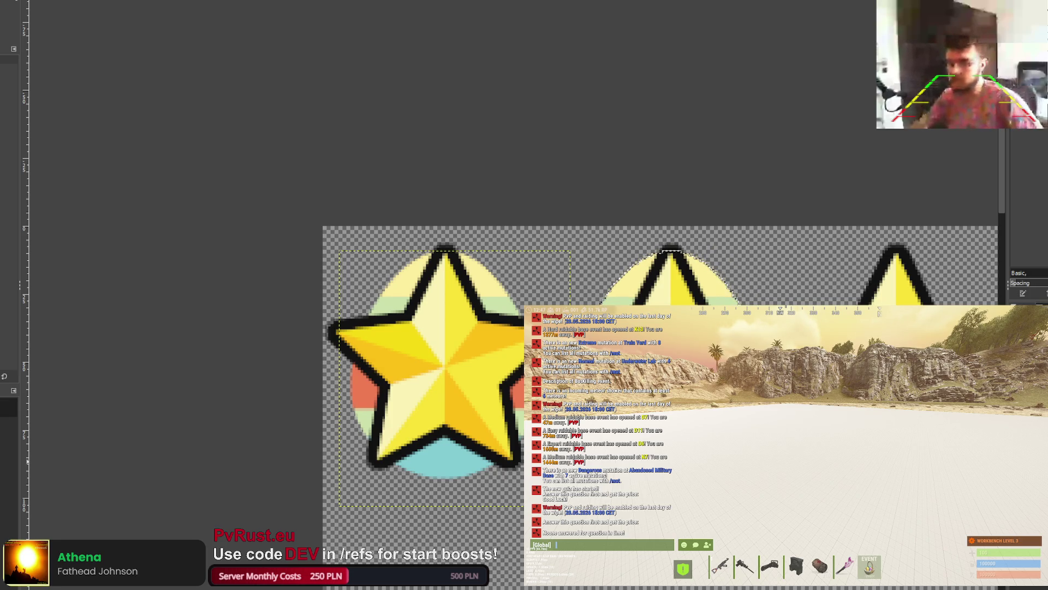
key("Down")
key("Down")
key("Up")
key("Up")
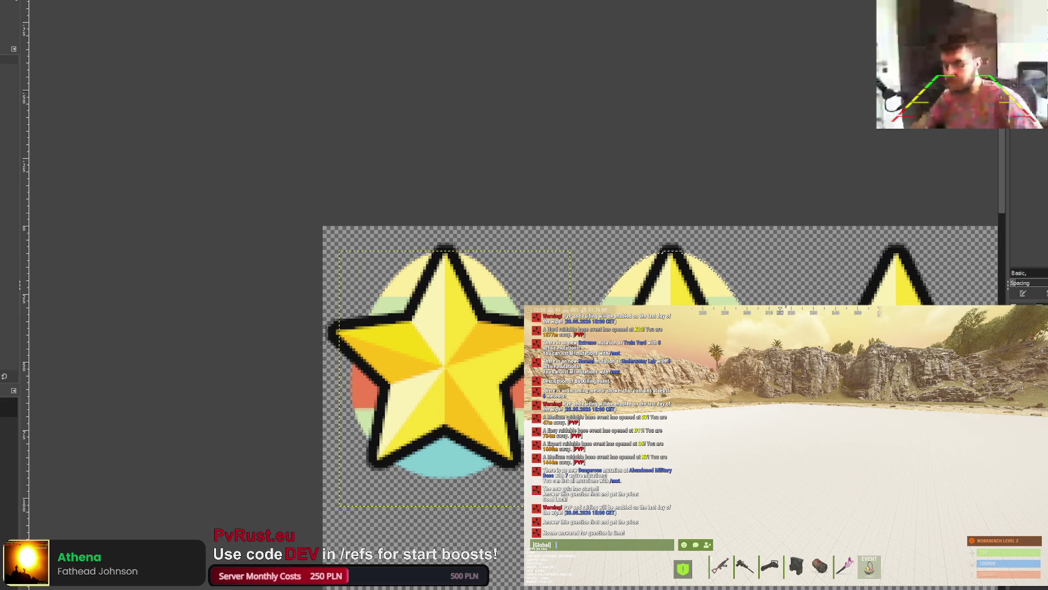
Step: Paste and position egg backdrops behind the third and fourth stars, then zoom out to see the row
scroll(458, 535, "right", 5)
key("ctrl+v")
left_click_drag(259, 349, 484, 346)
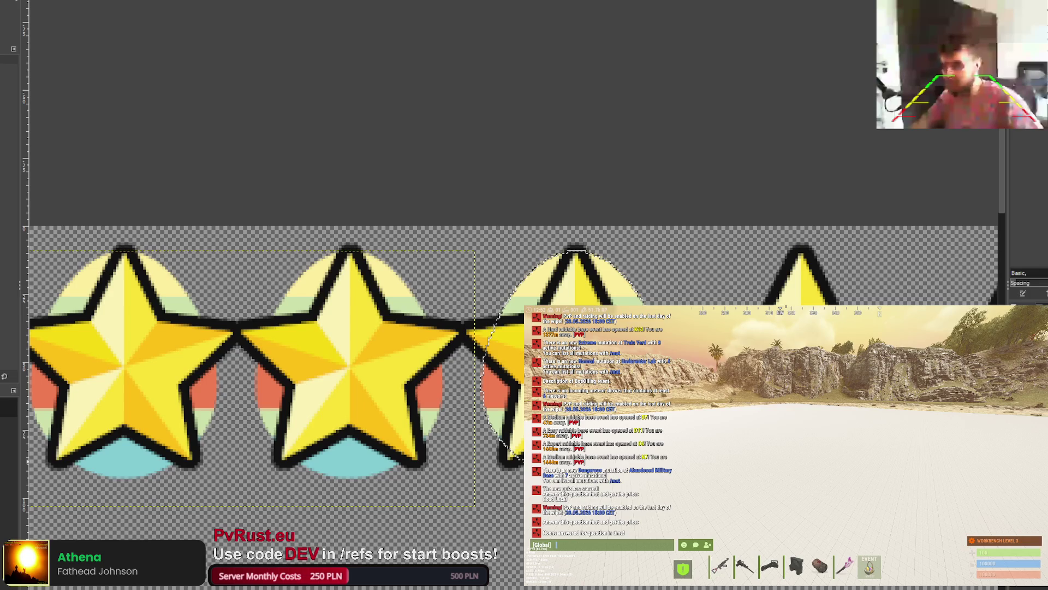
left_click_drag(576, 382, 800, 382)
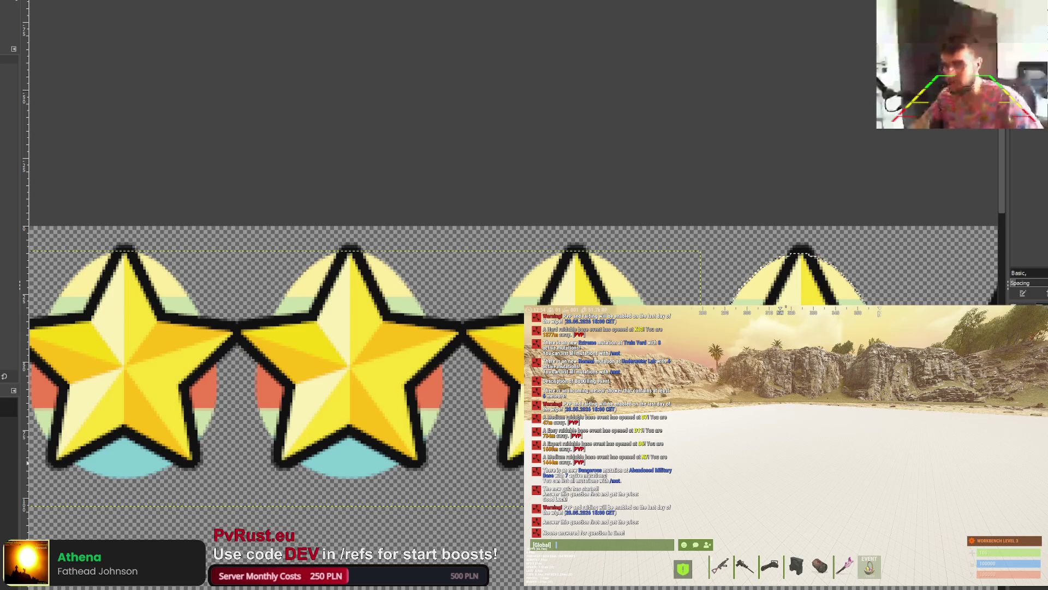
left_click_drag(800, 382, 803, 382)
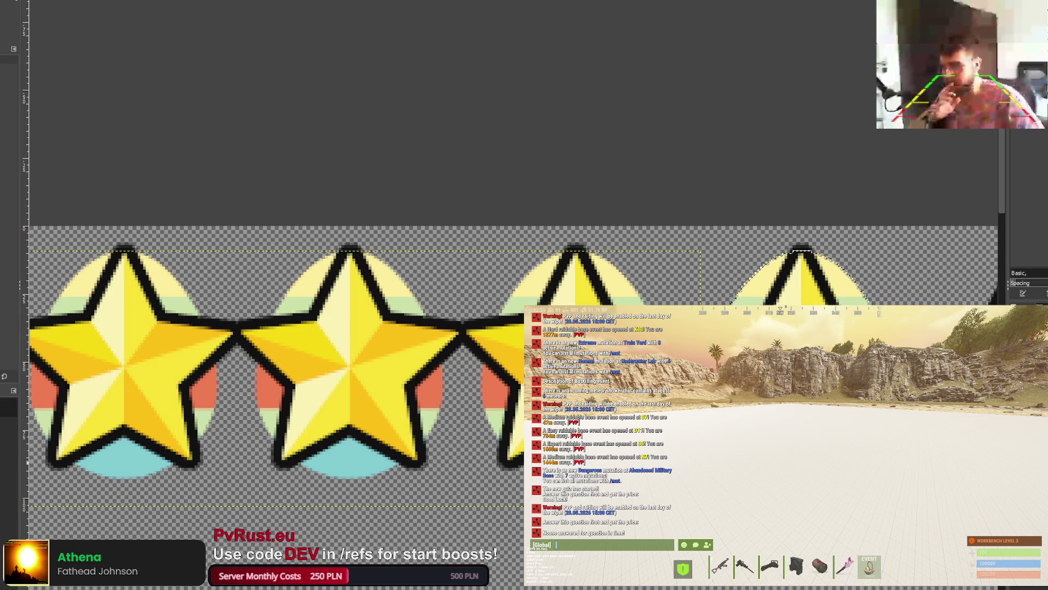
scroll(349, 361, "right", 3)
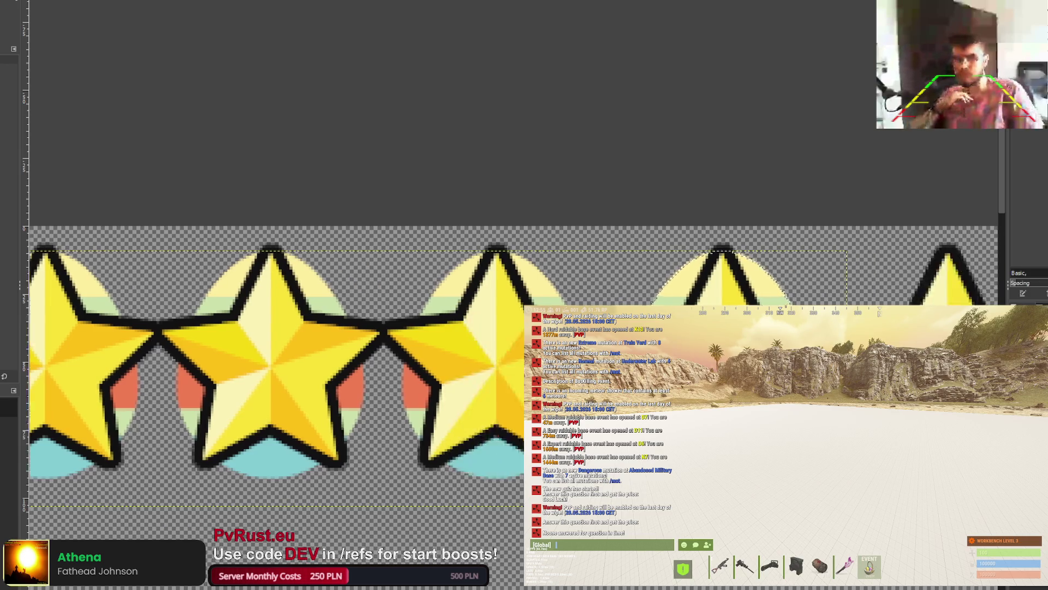
scroll(350, 360, "right", 2)
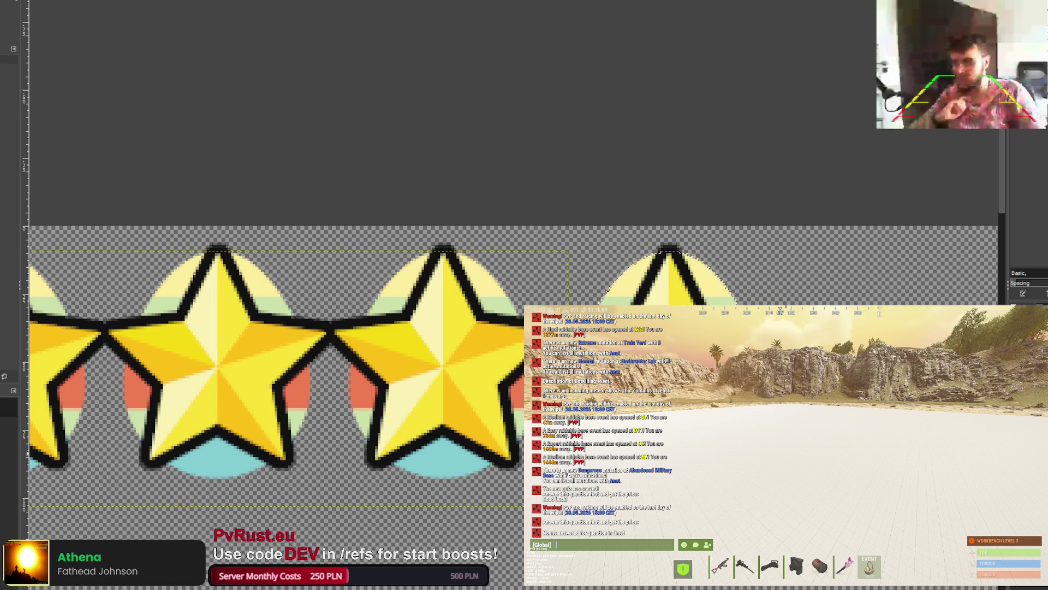
key("r")
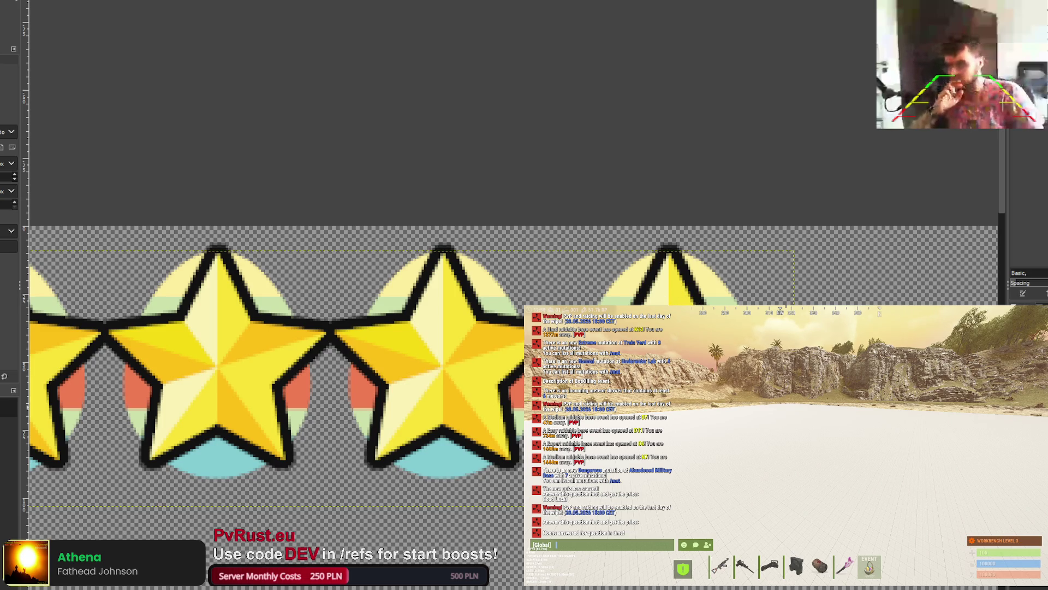
key("minus")
key("minus")
key("minus")
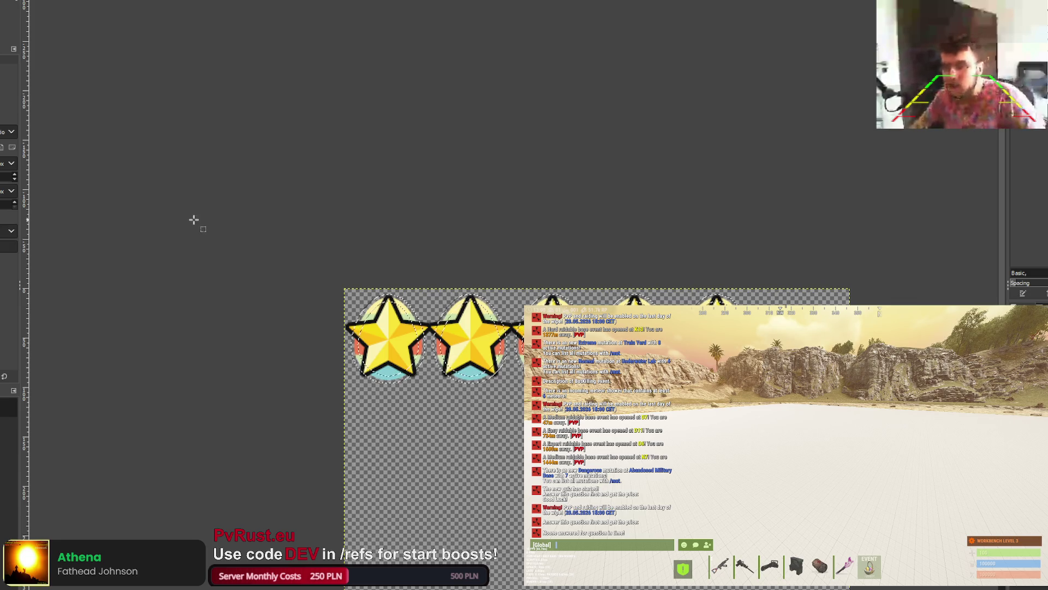
Step: Try painting thick black over the star rims, undo it, and return to Rectangle Select
key("p")
left_click_drag(276, 377, 843, 393)
key("ctrl+z")
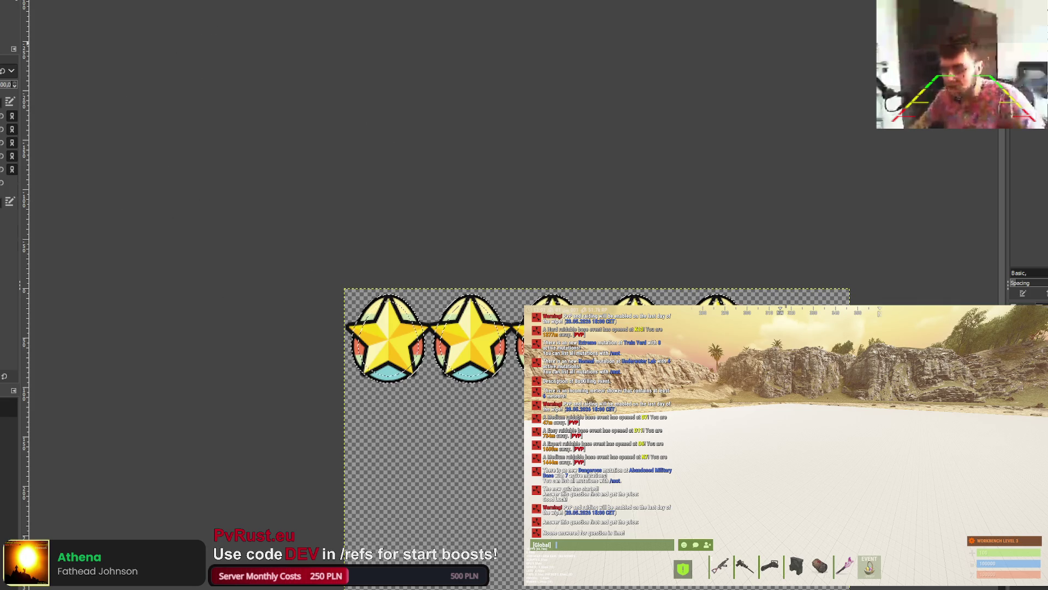
key("r")
scroll(499, 314, "up", 1, "ctrl")
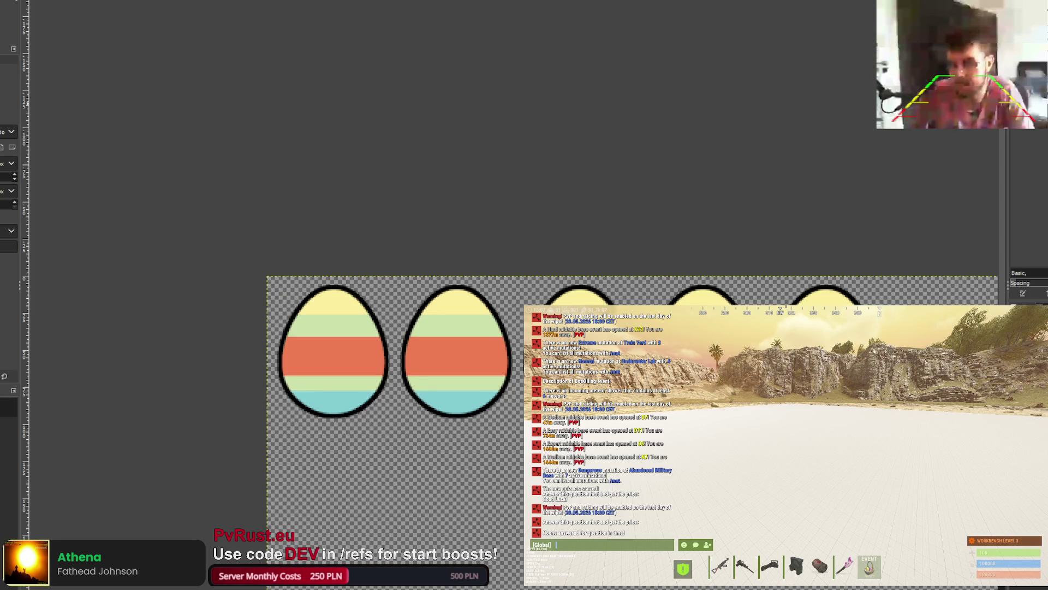
Step: Draw a rectangle selection around eggs two through five so they can be desaturated to grey
mouse_move(406, 262)
left_mouse_down()
mouse_move(799, 473)
mouse_move(773, 463)
mouse_move(393, 266)
mouse_move(840, 471)
mouse_move(925, 472)
left_mouse_up()
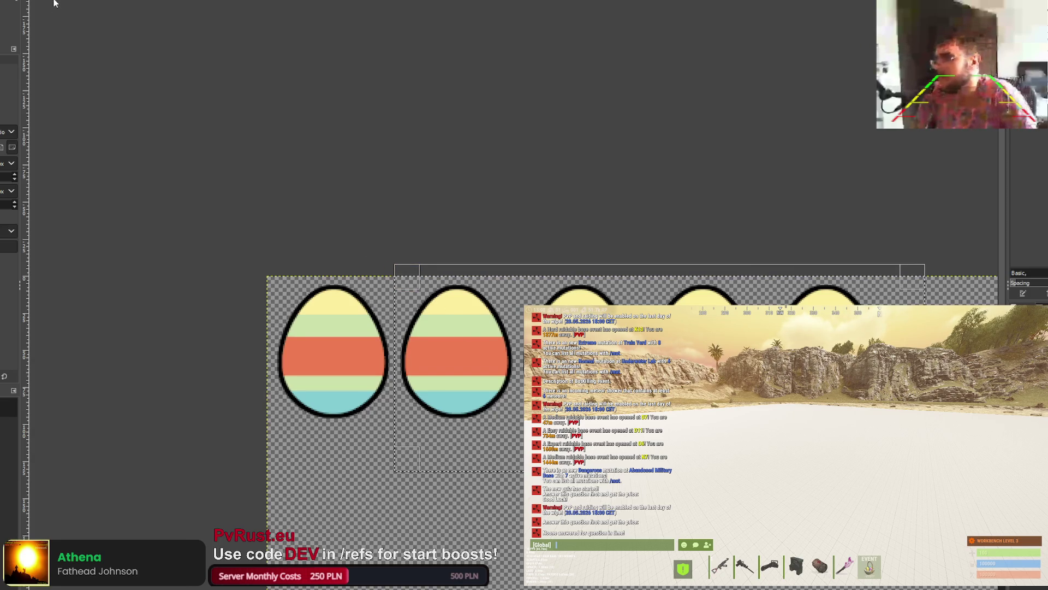
key("m")
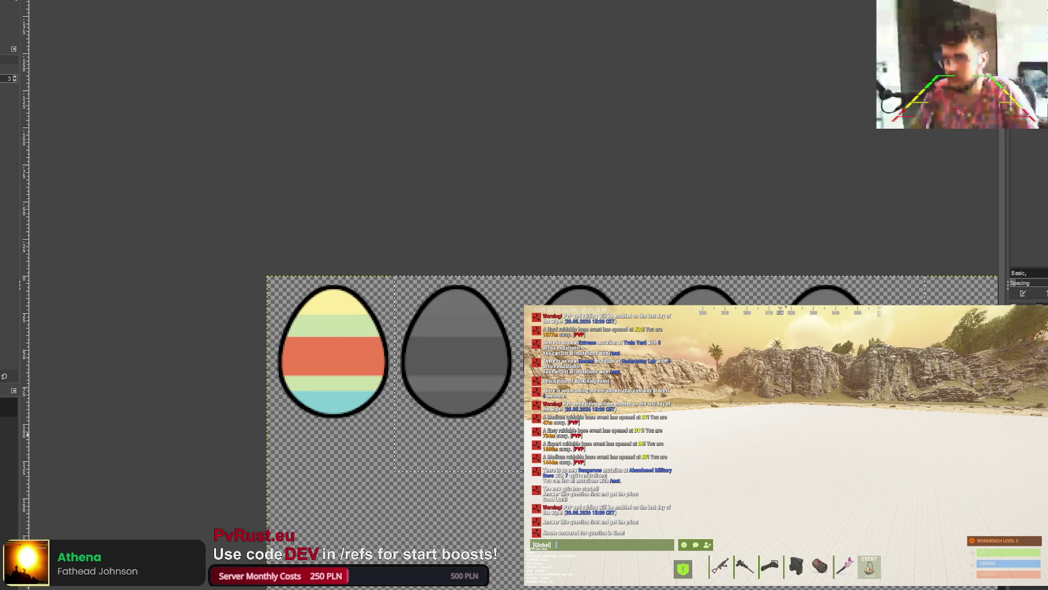
scroll(564, 445, "down", 4)
scroll(579, 295, "up", 3)
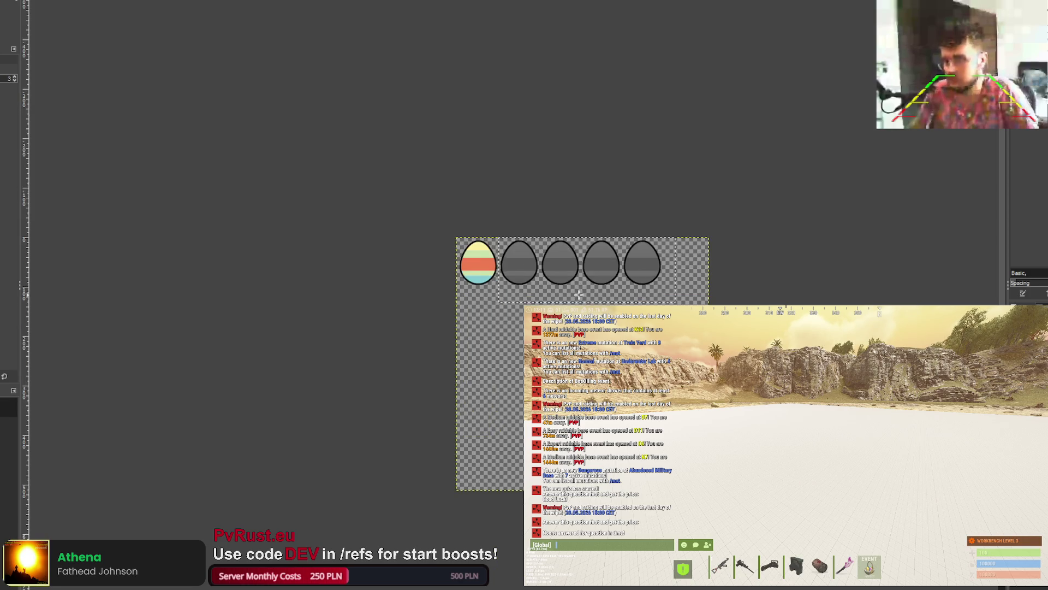
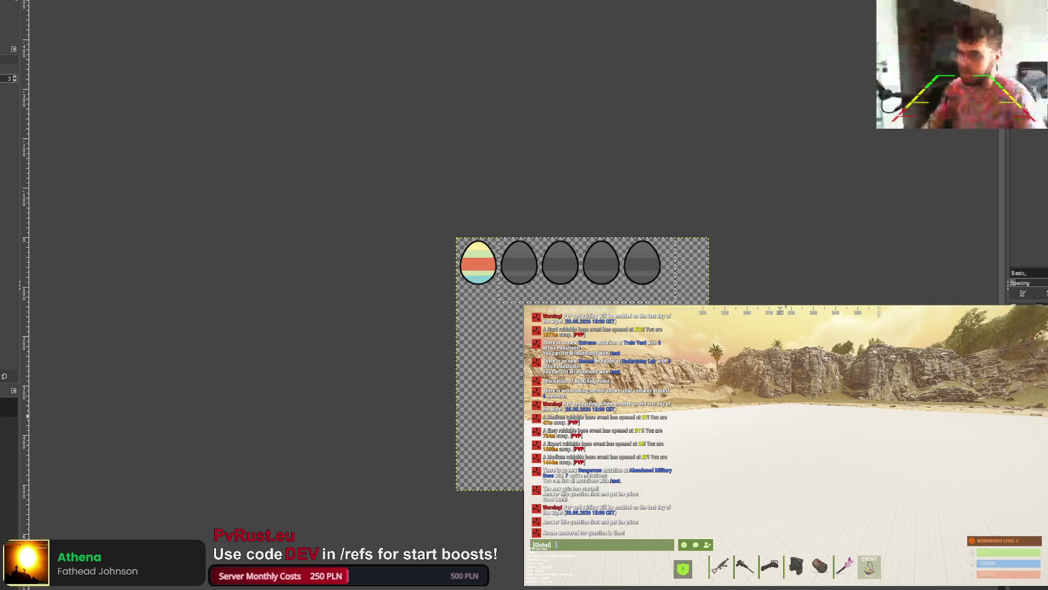
Step: Restore the striped coloured eggs over the grey placeholders and rectangle-select the egg row
key("ctrl+z")
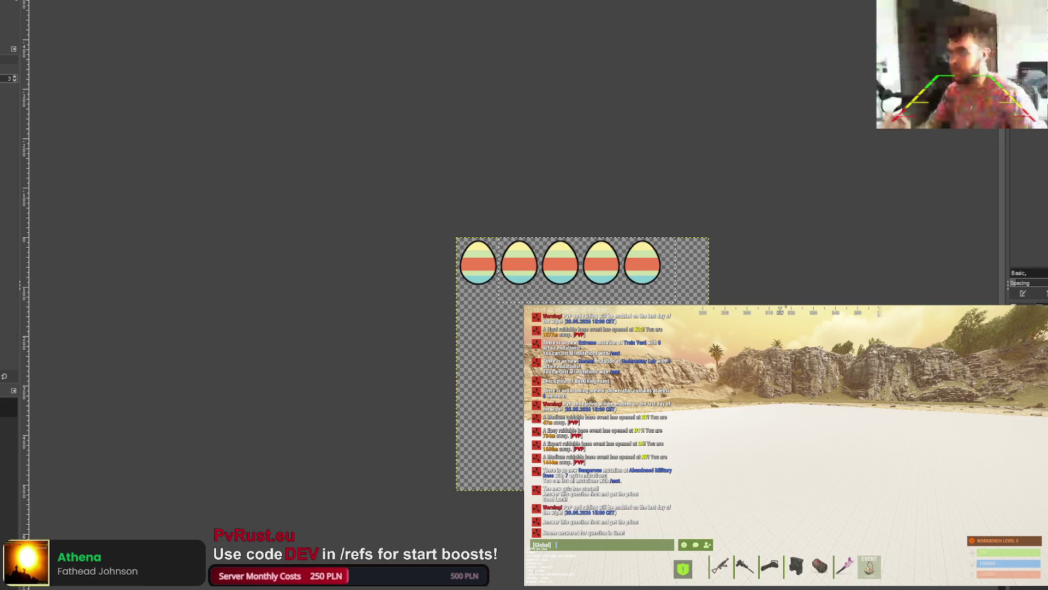
key("r")
scroll(577, 204, "up", 3, "ctrl")
mouse_move(497, 296)
left_mouse_down()
mouse_move(835, 268)
mouse_move(462, 267)
left_mouse_up()
key("Return")
key("m")
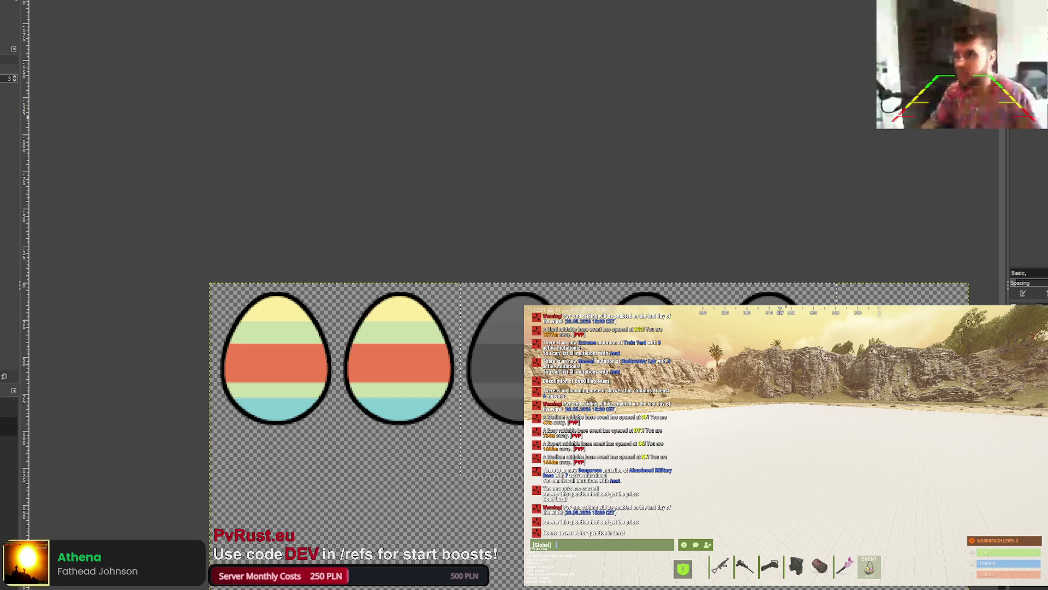
left_click(9, 407)
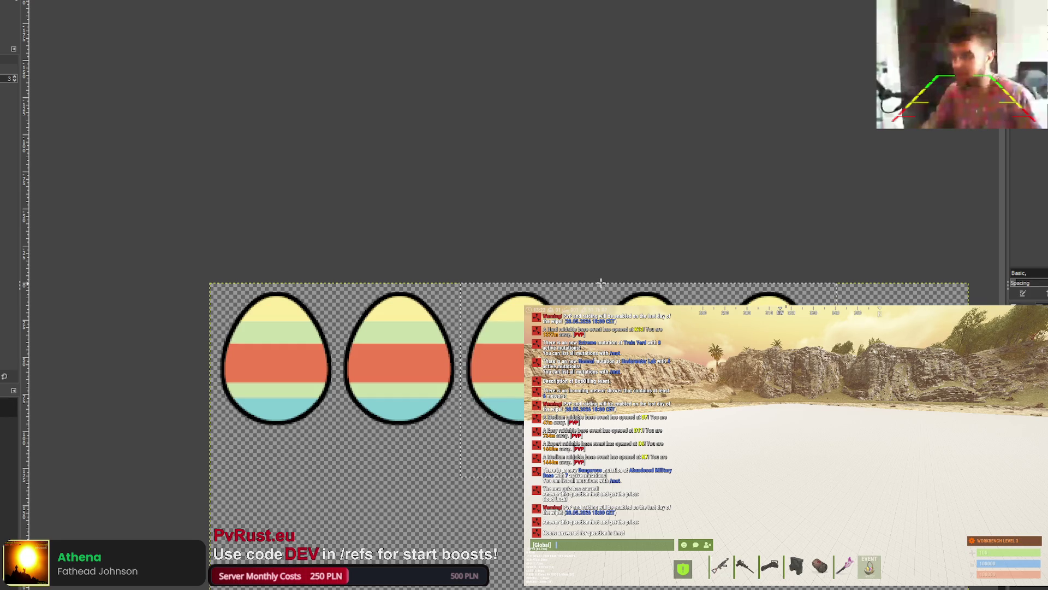
Step: Widen the egg selection, reselect a thin strip along the egg tops, then leave the egg image
key("r")
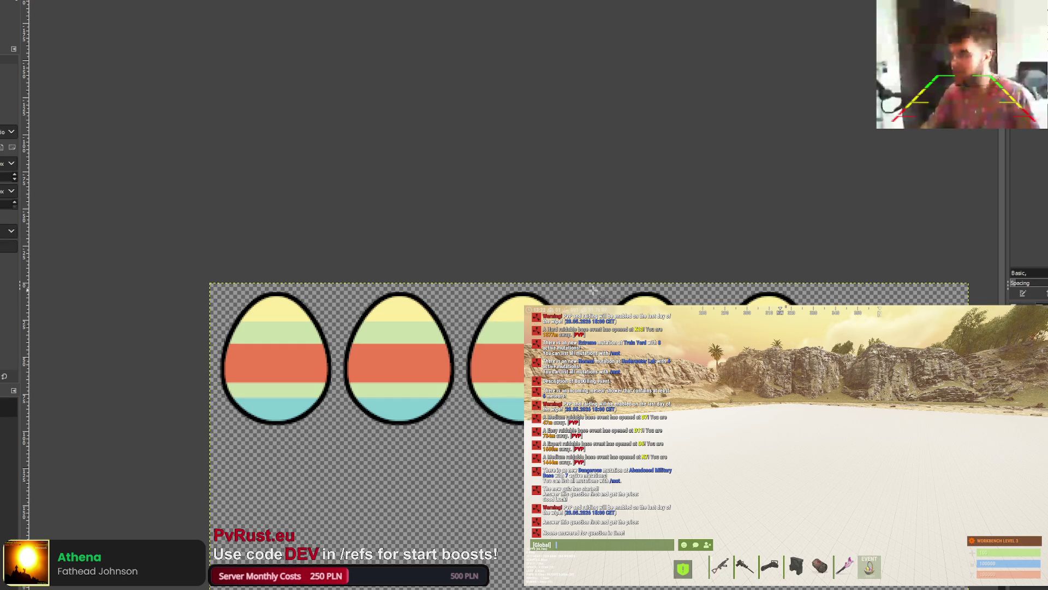
left_click_drag(708, 426, 845, 425)
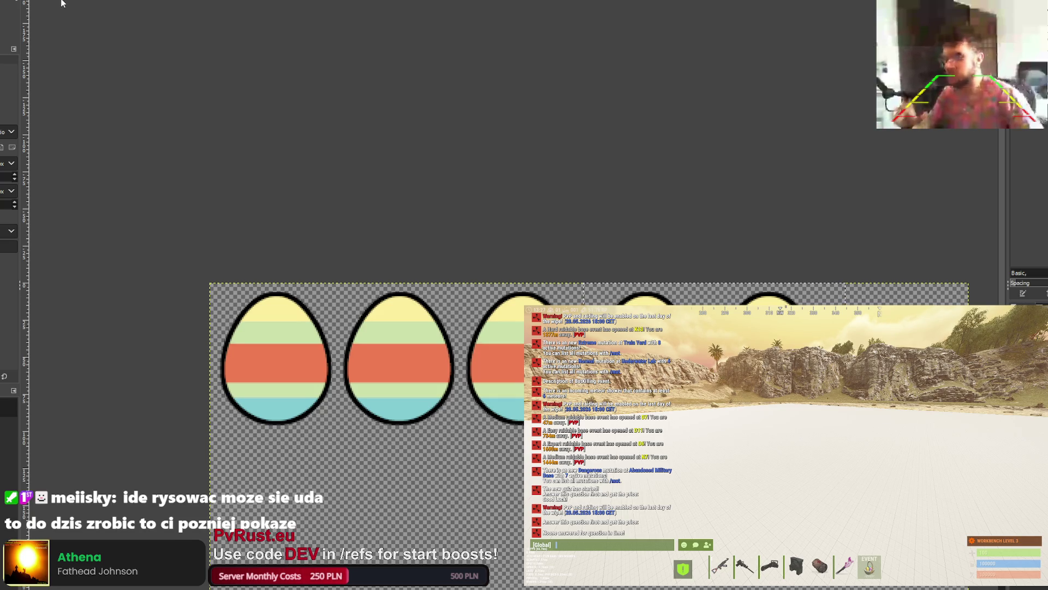
key("p")
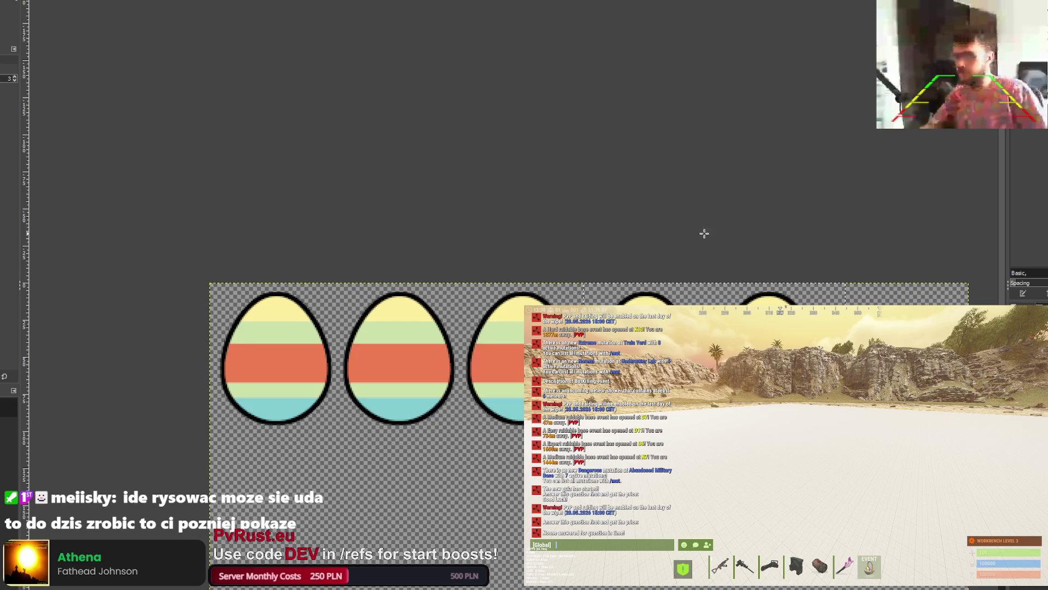
key("r")
left_click_drag(706, 266, 868, 291)
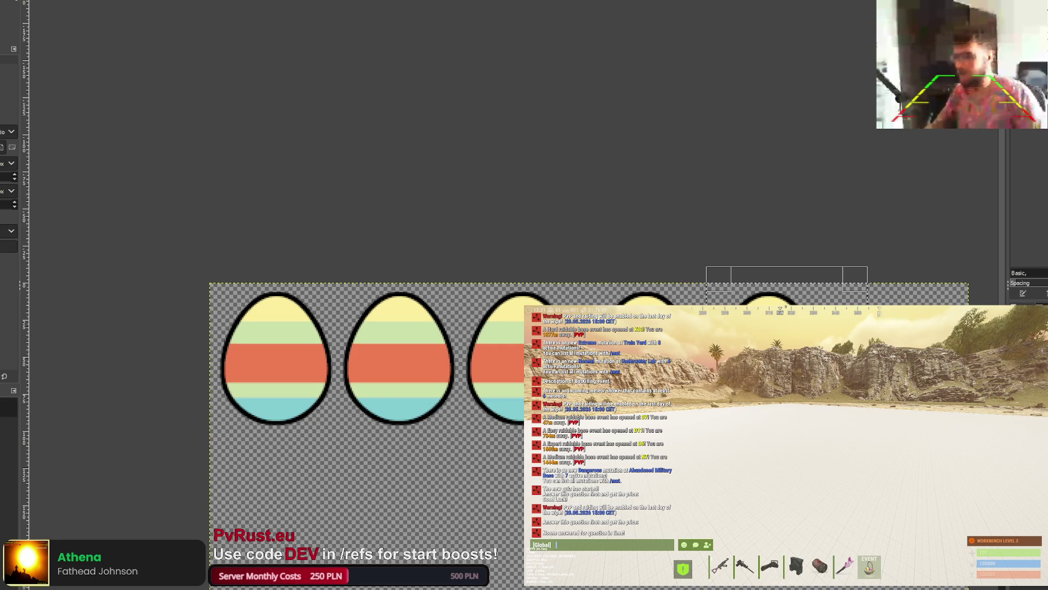
key("m")
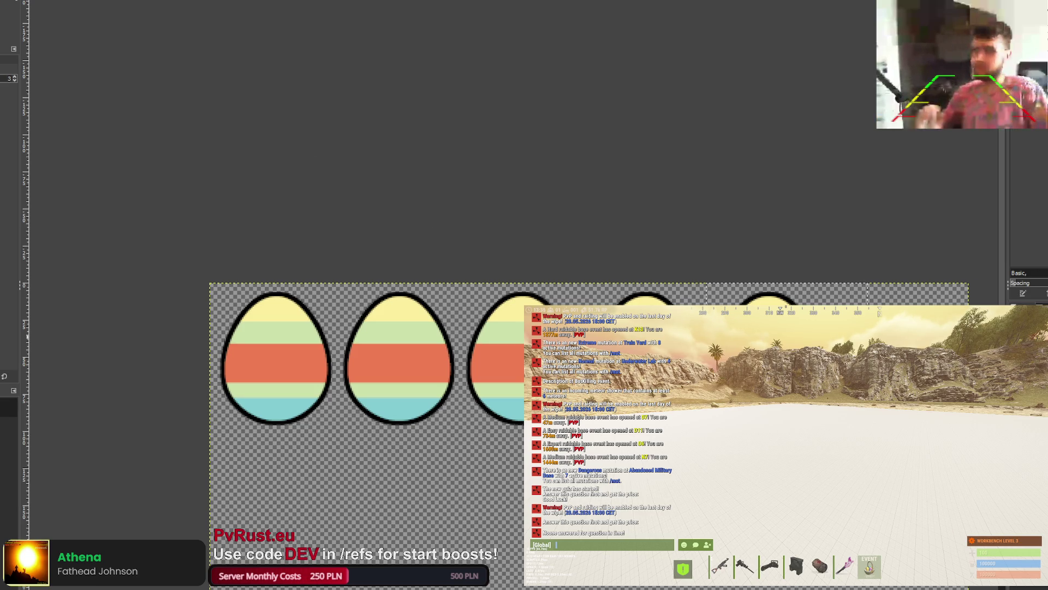
key("ctrl+z")
key("ctrl+z")
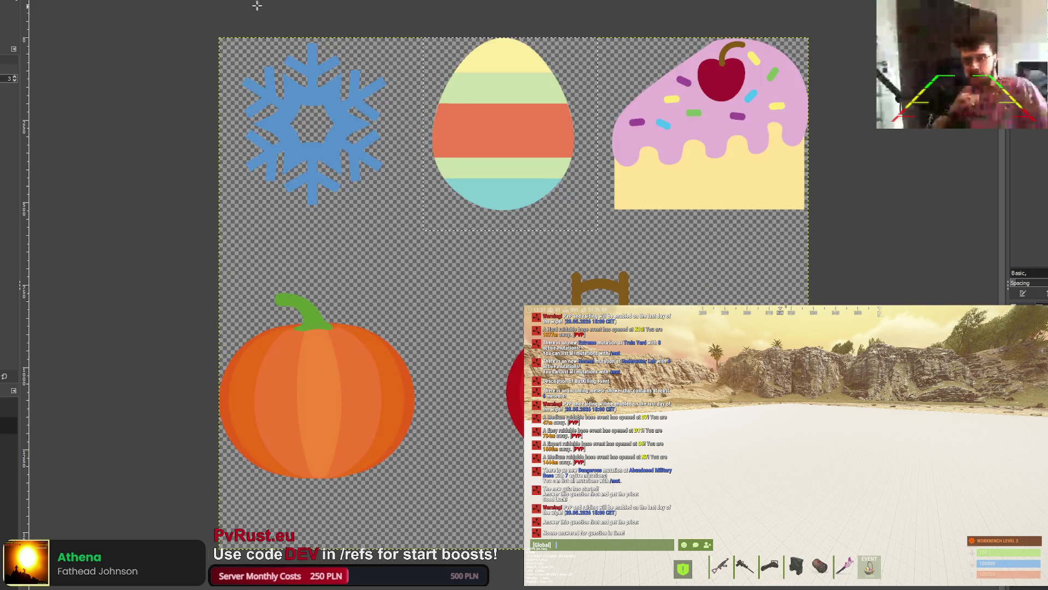
Step: Rectangle-select the cake icon in the icon set and bring up the star sprite sheet
mouse_move(586, 23)
left_mouse_down()
mouse_move(820, 183)
mouse_move(836, 229)
left_mouse_up()
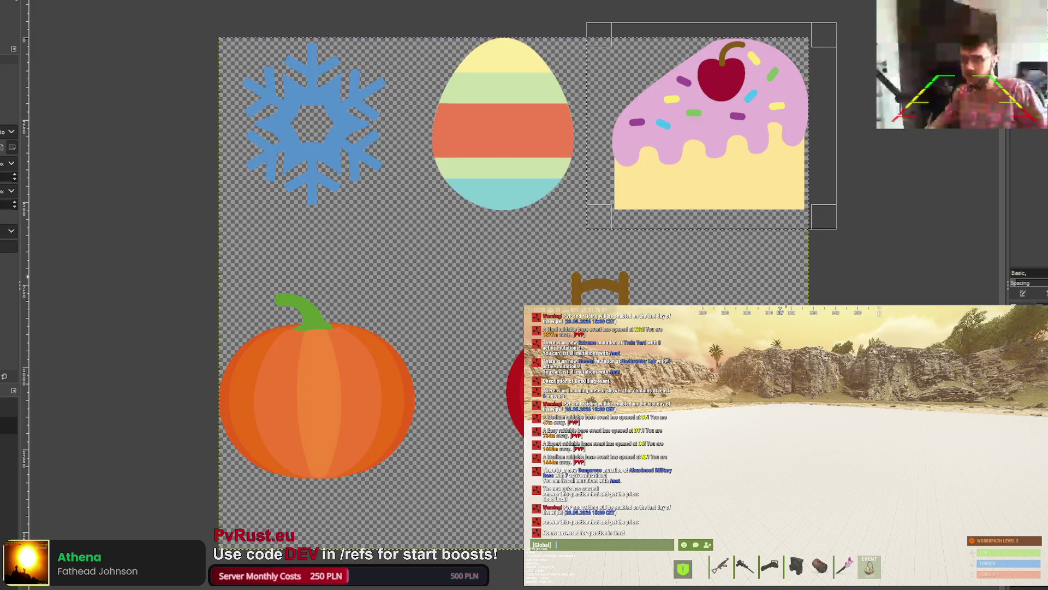
key("ctrl+z")
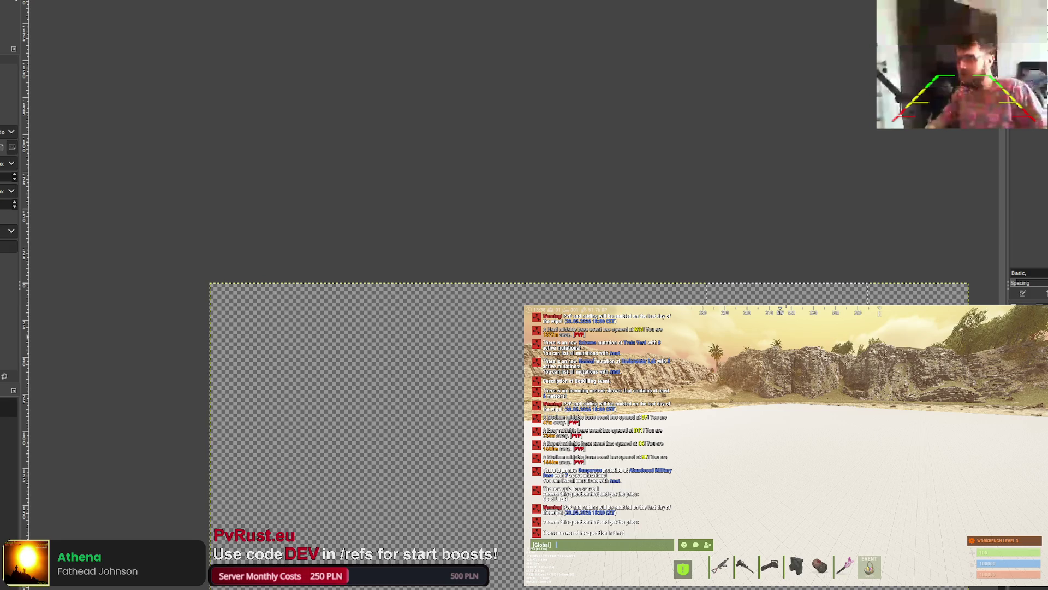
key("ctrl+z")
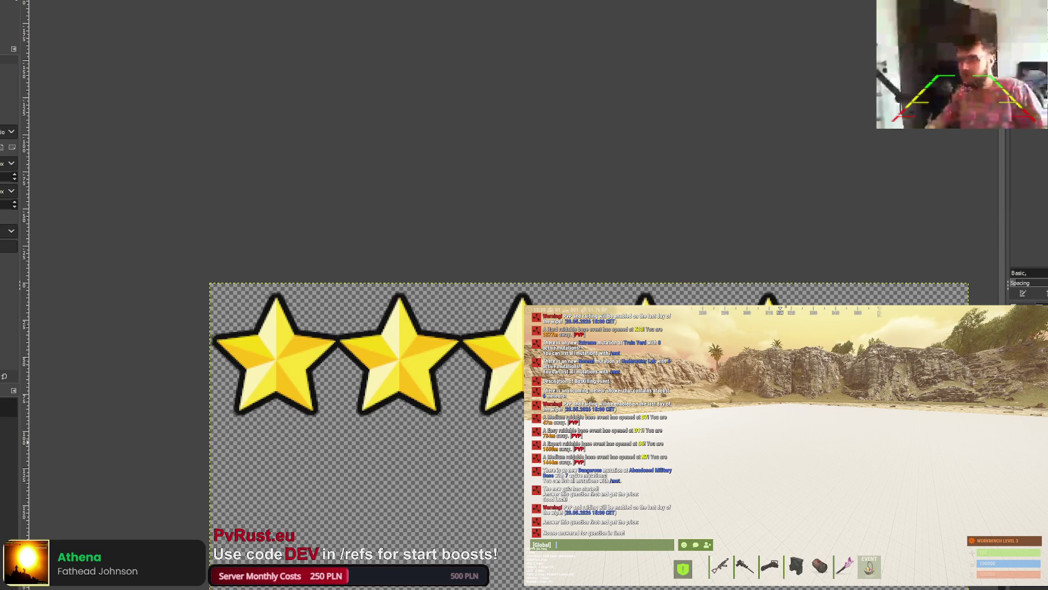
key("ctrl+z")
key("ctrl+z")
key("ctrl+z")
key("ctrl+z")
key("ctrl+z")
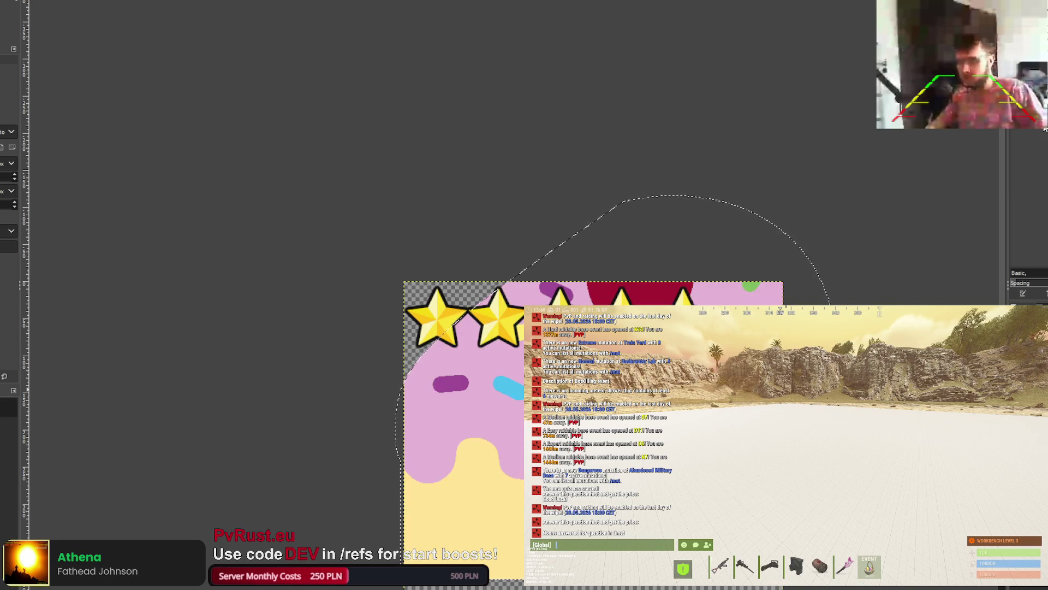
Step: Paste the cake into the star sheet, undoing the oversized first paste
key("ctrl+y")
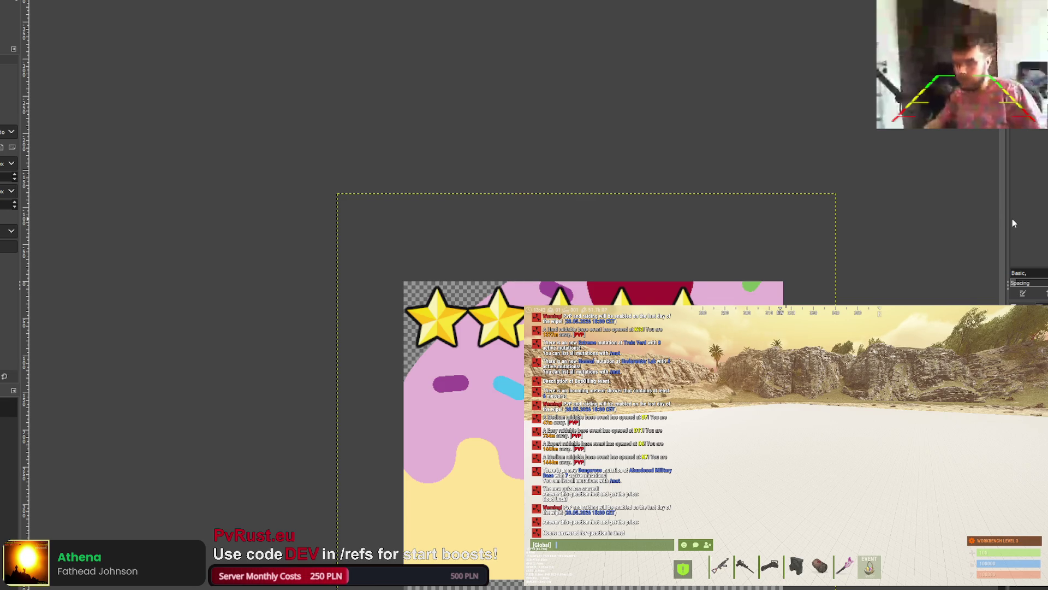
key("ctrl+z")
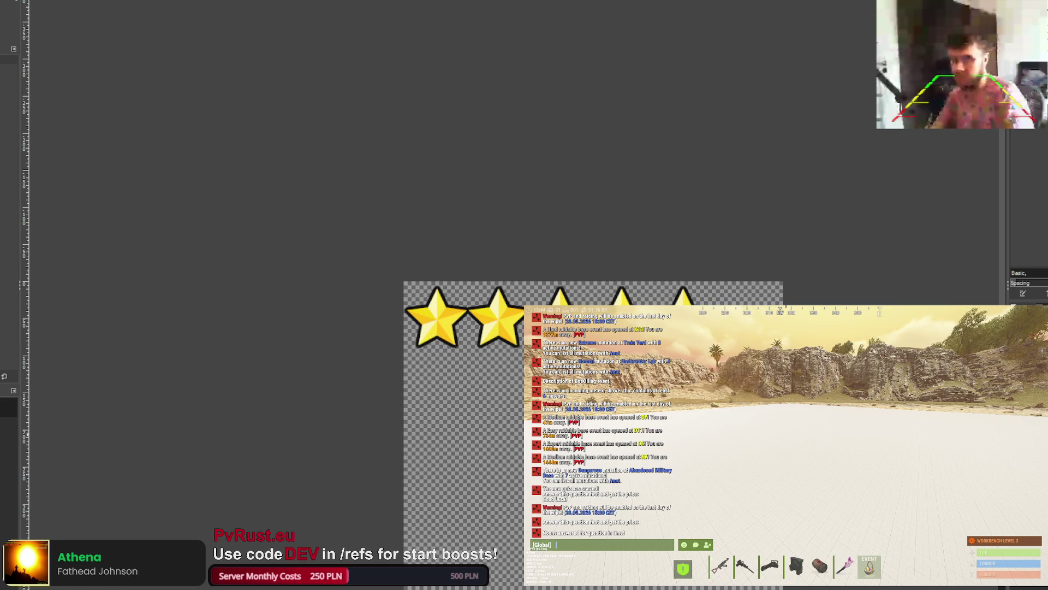
key("ctrl+v")
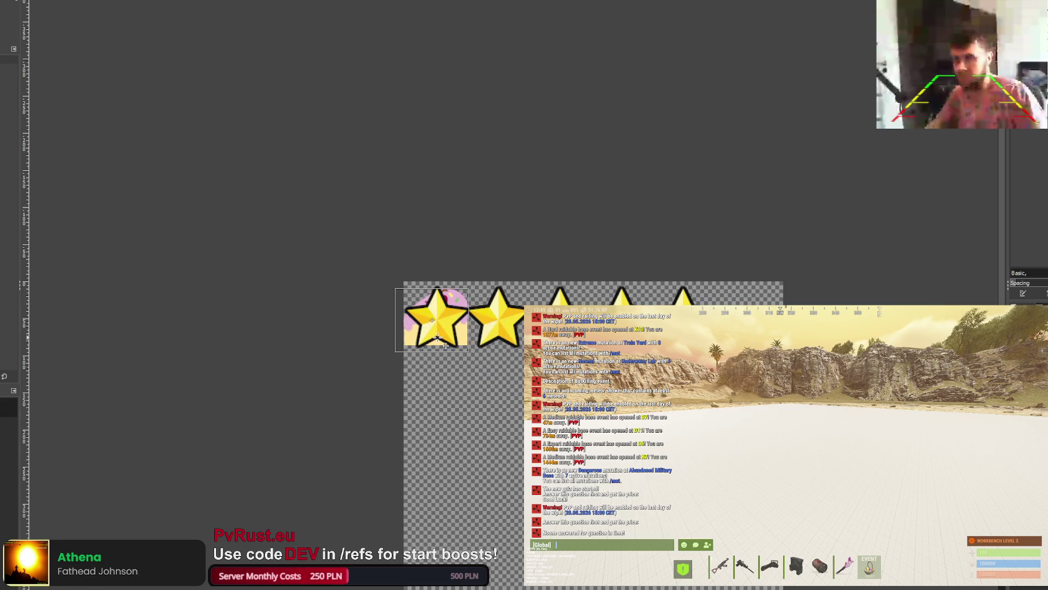
Step: Re-paste the cake artwork, zoom in, and drag it down behind the first gold star
key("ctrl+z")
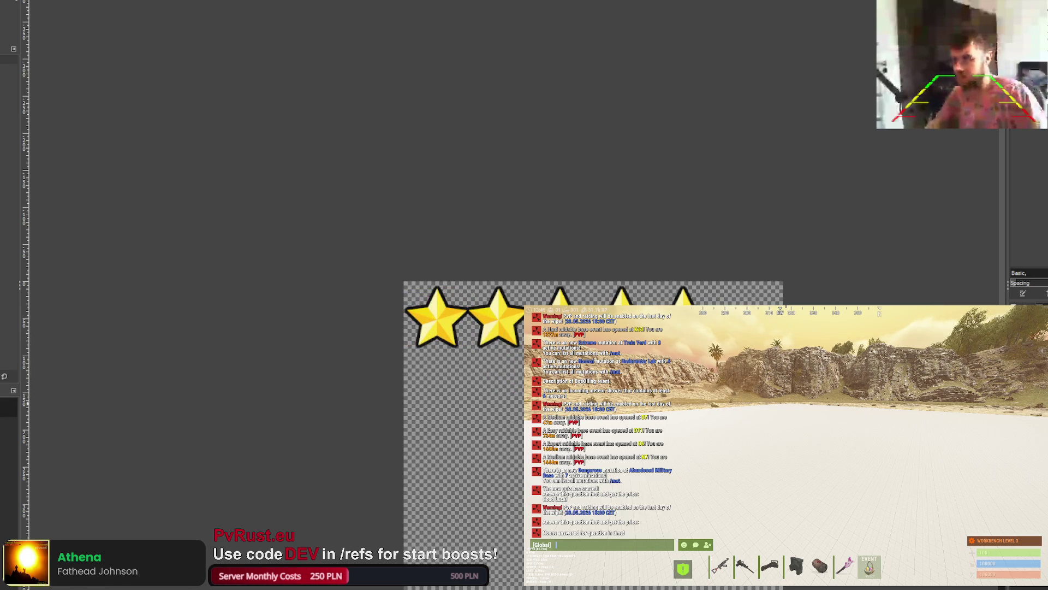
key("ctrl+v")
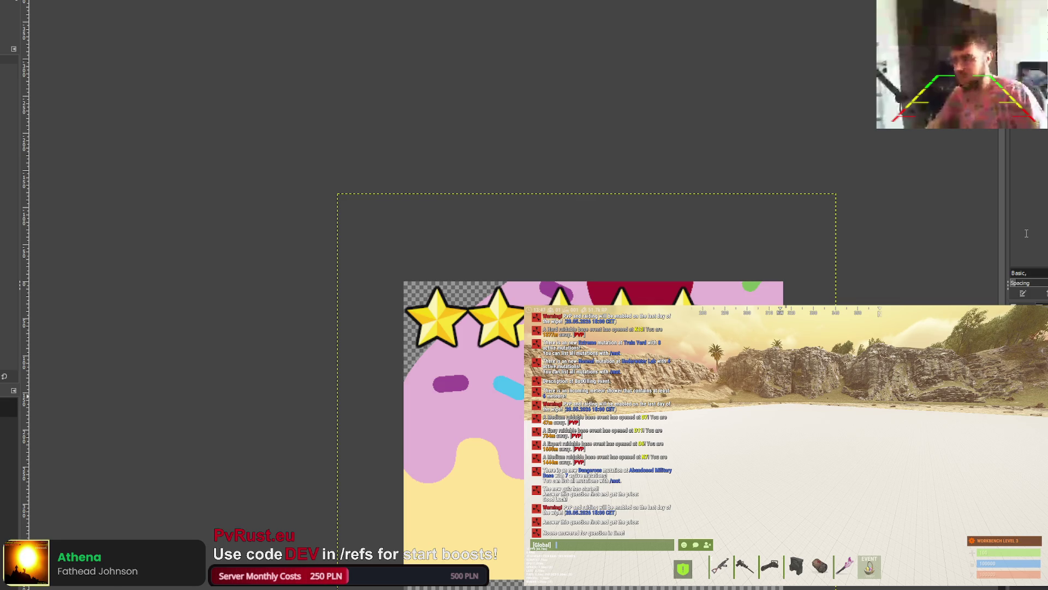
key("ctrl+z")
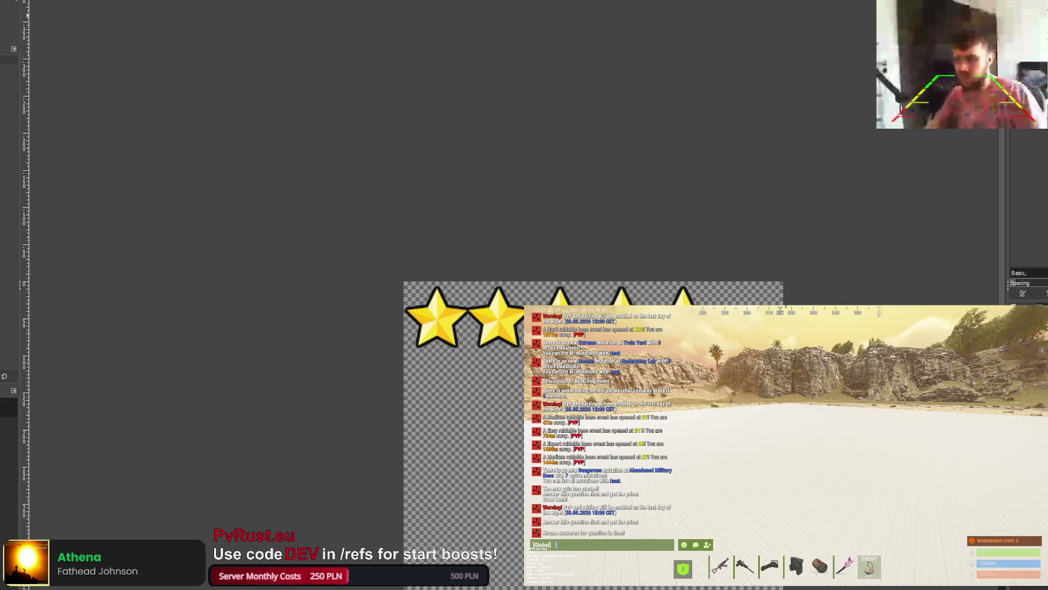
key("ctrl+v")
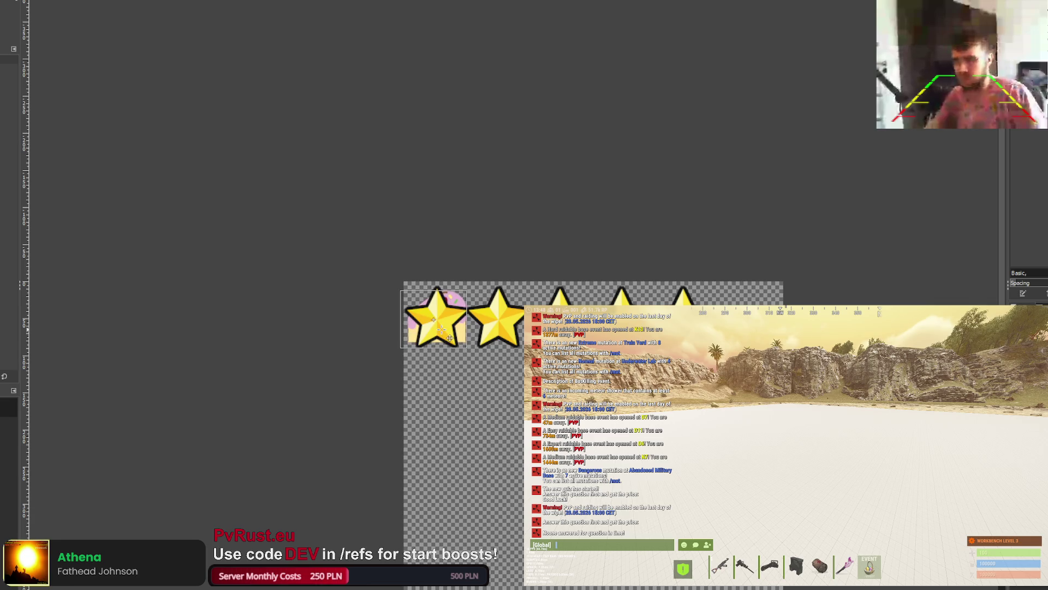
scroll(441, 327, "up", 5)
left_click_drag(442, 324, 443, 362)
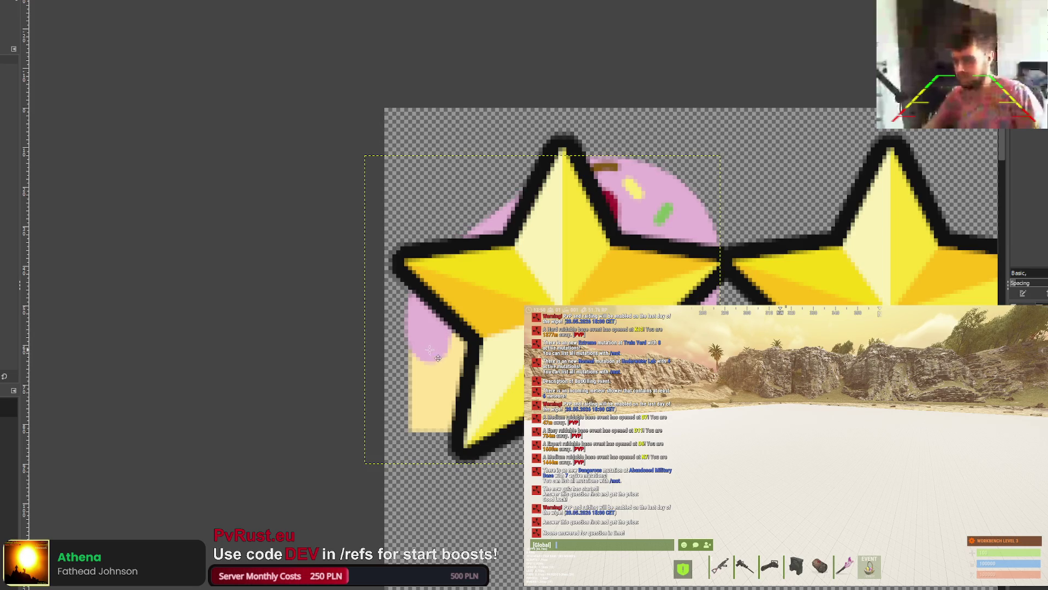
Step: Fine-tune the first cake's position behind the first star, shifting it slightly left
key("Up")
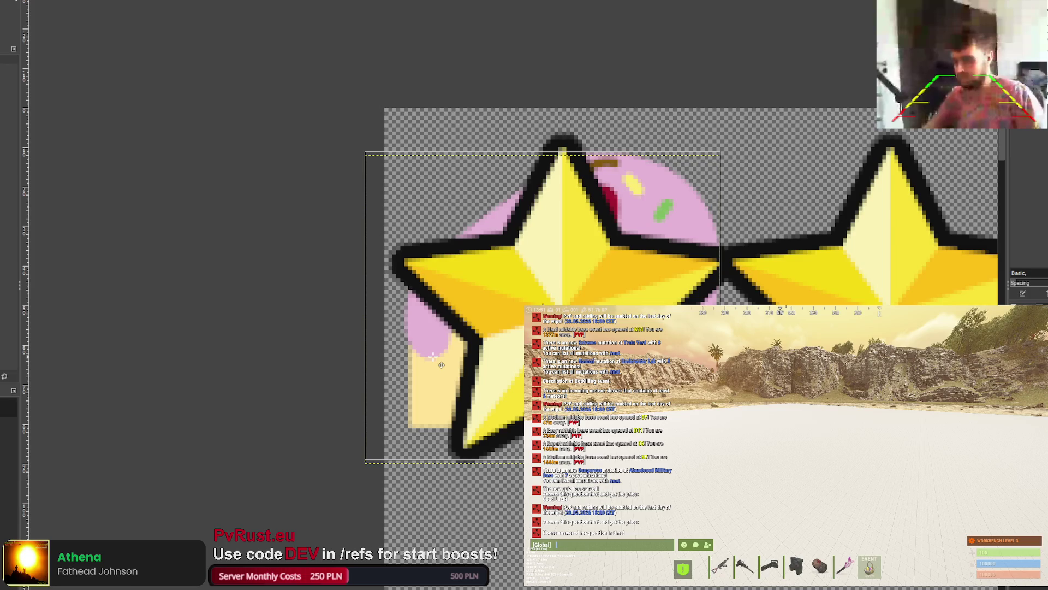
key("Down")
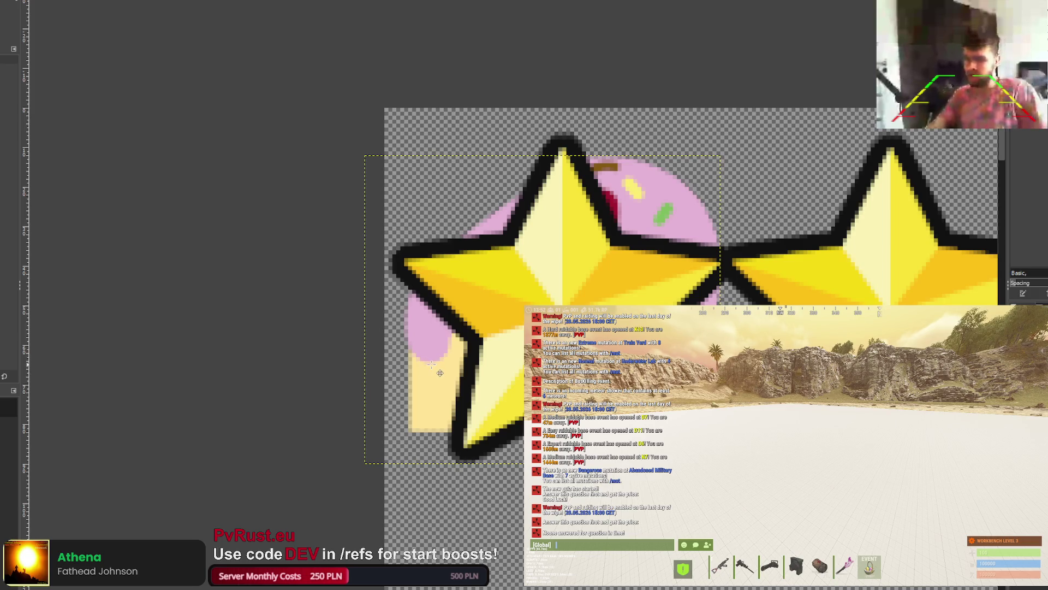
left_click_drag(441, 373, 437, 373)
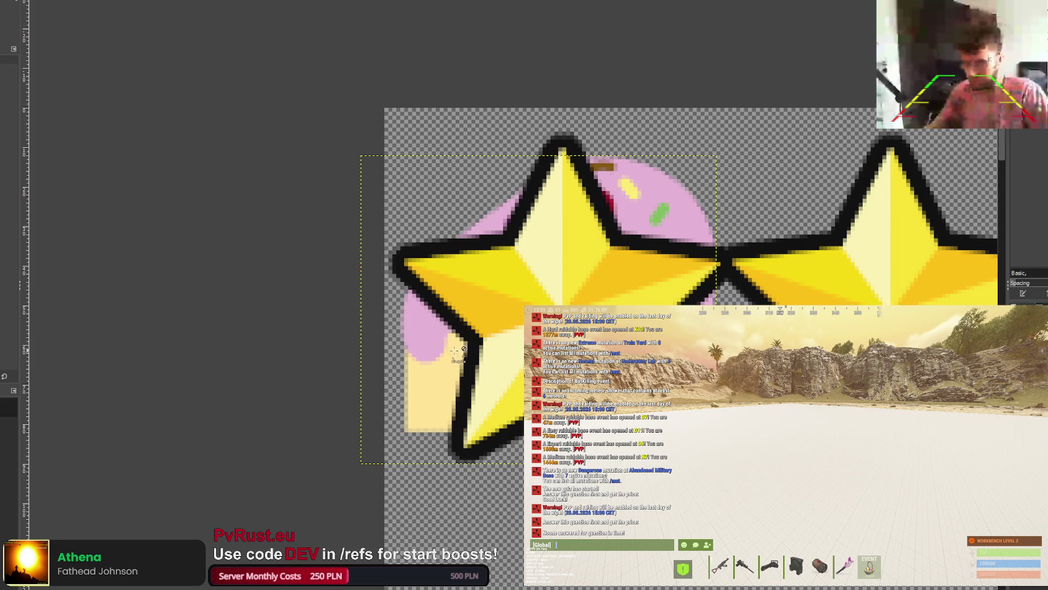
Step: Paste a second cake copy and nudge it right and down behind the second gold star
key("ctrl+v")
key("Right")
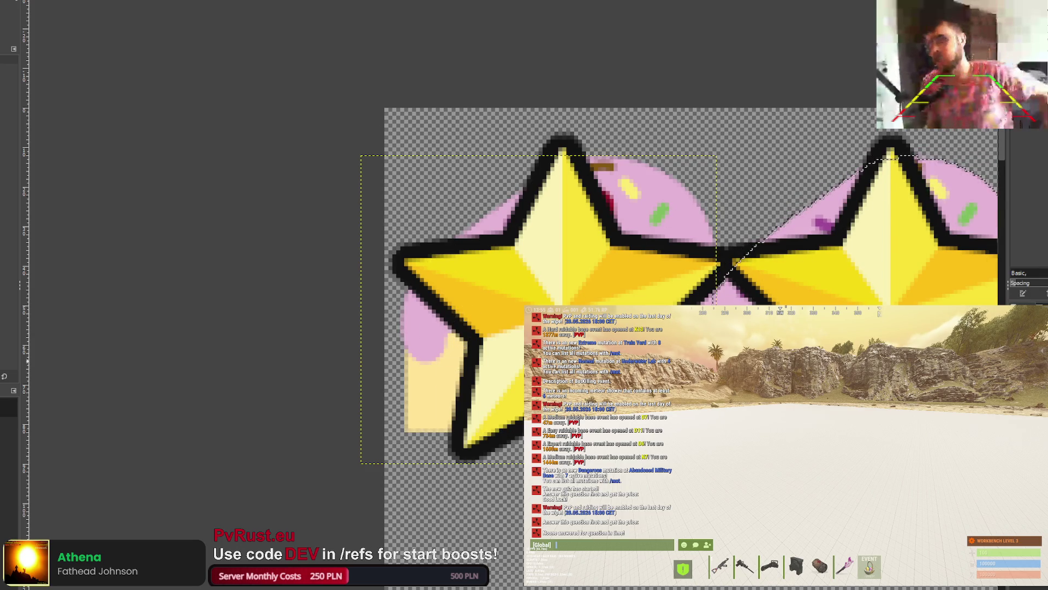
key("Right")
key("Down")
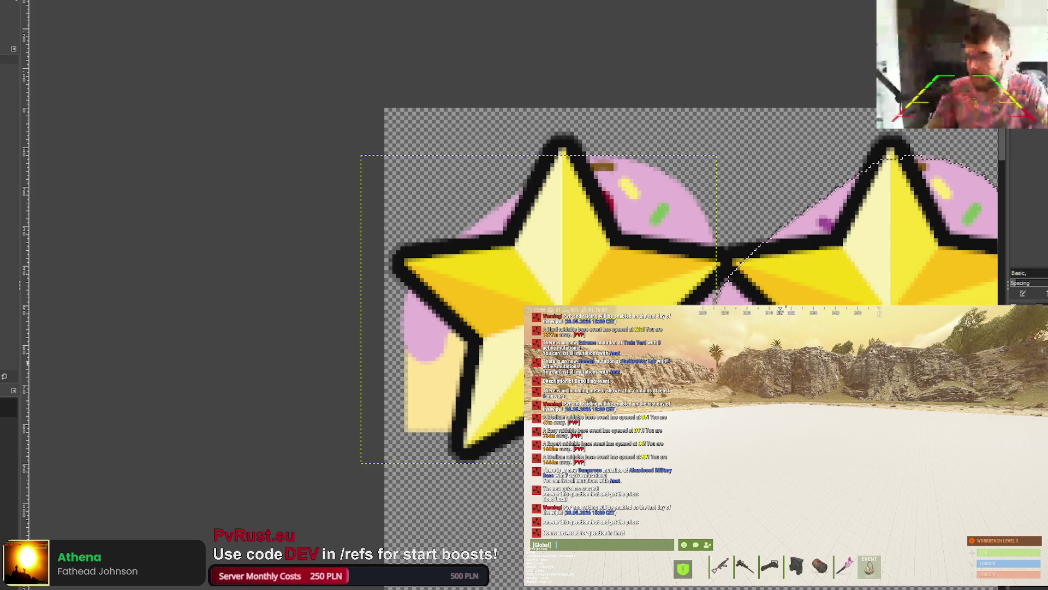
key("Right")
key("Right")
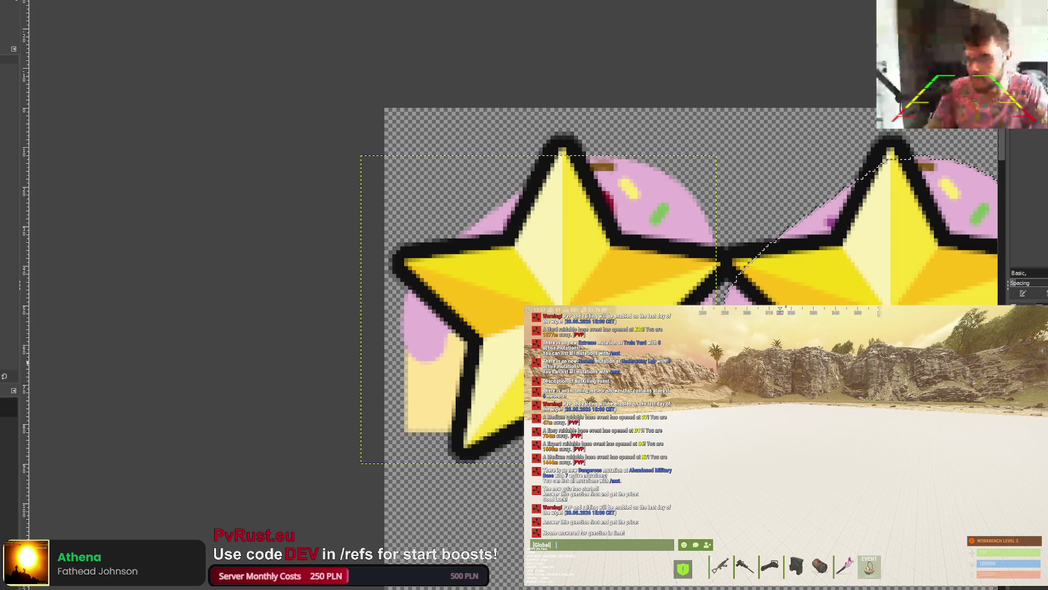
key("Right")
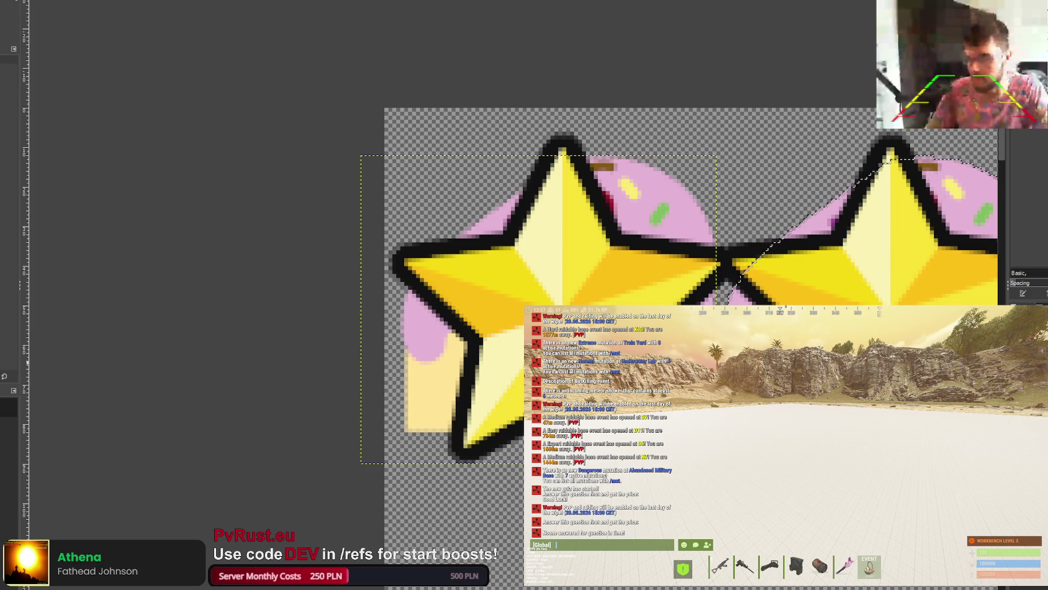
key("Right")
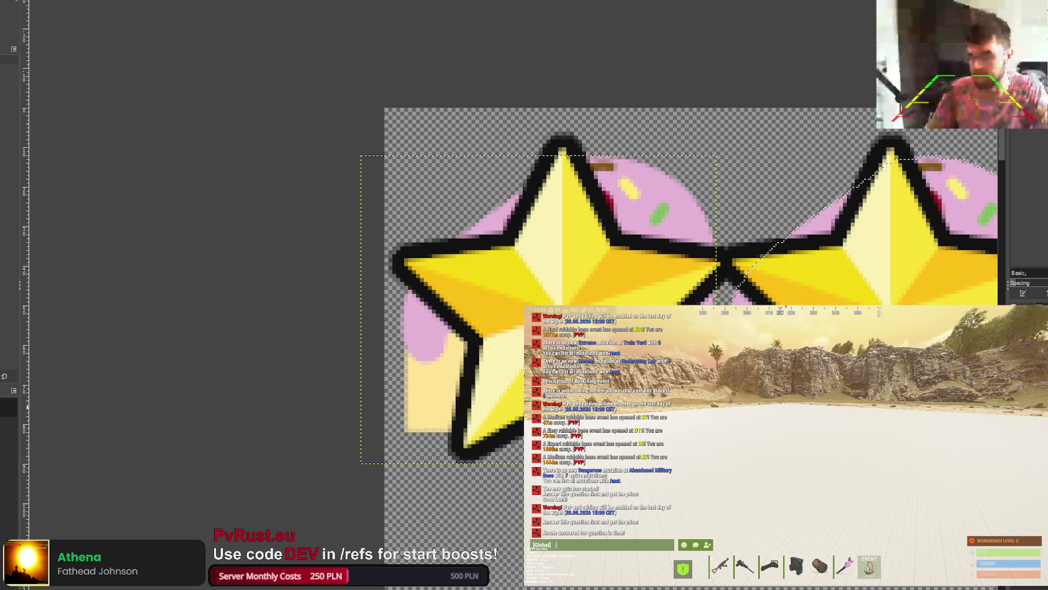
scroll(462, 544, "right", 10)
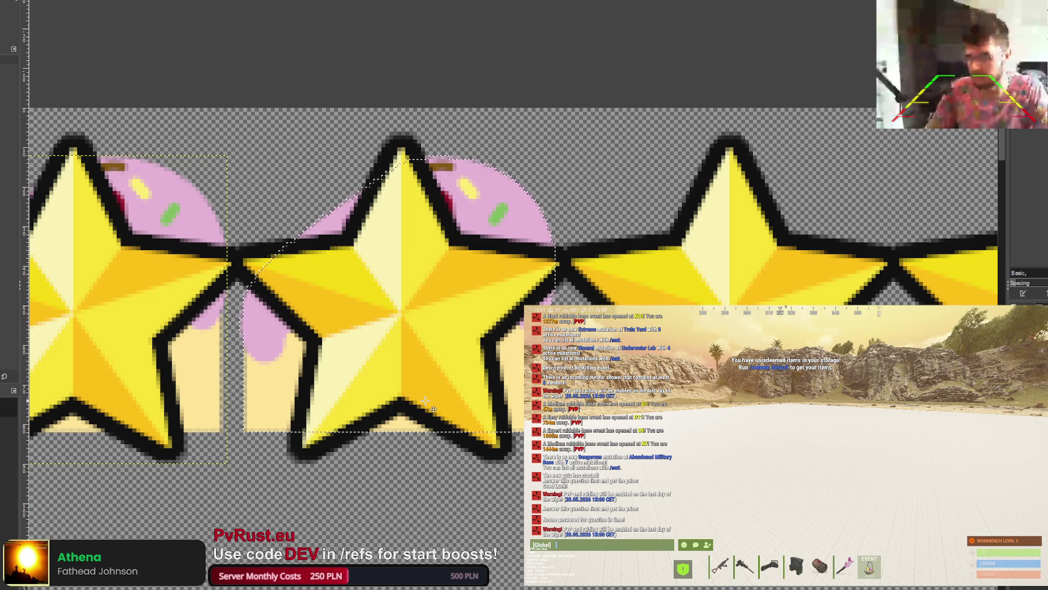
Step: Place cake copies behind the third and fourth gold stars, then zoom out
mouse_move(382, 309)
left_mouse_down()
mouse_move(745, 301)
mouse_move(706, 313)
left_mouse_up()
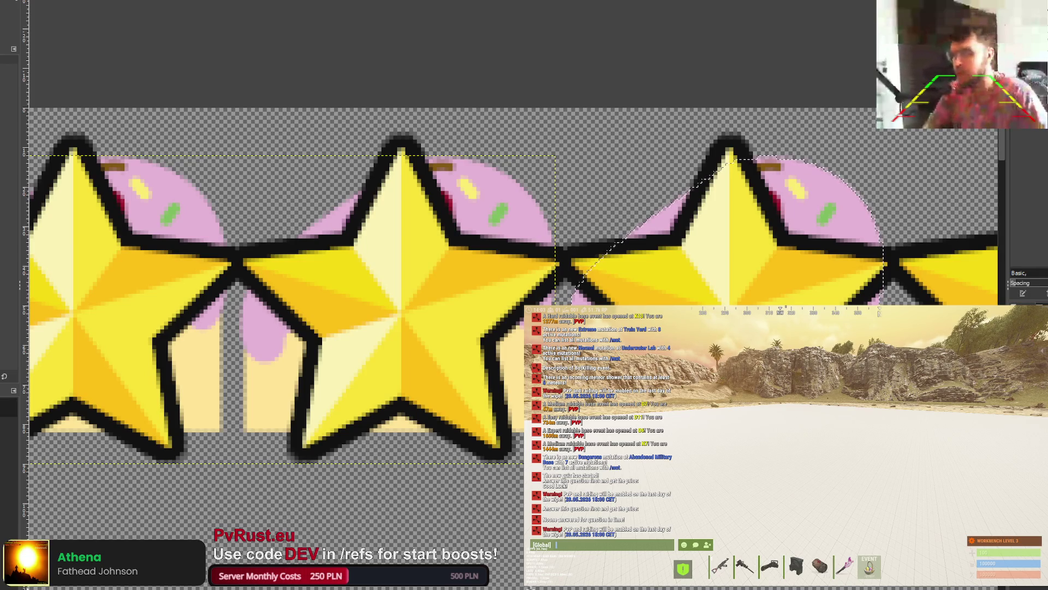
scroll(513, 287, "right", 2)
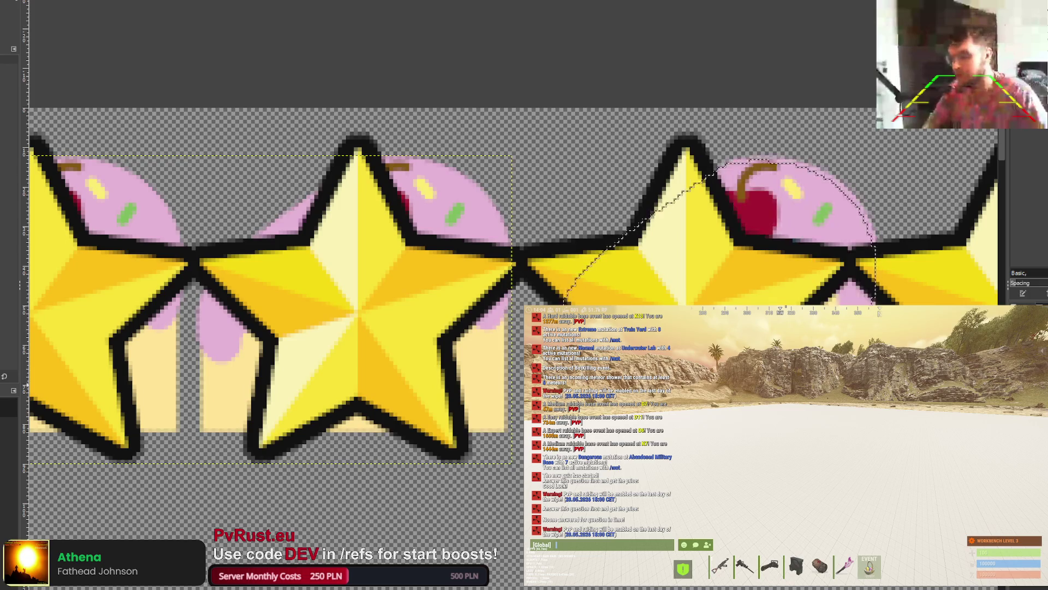
key("ctrl+z")
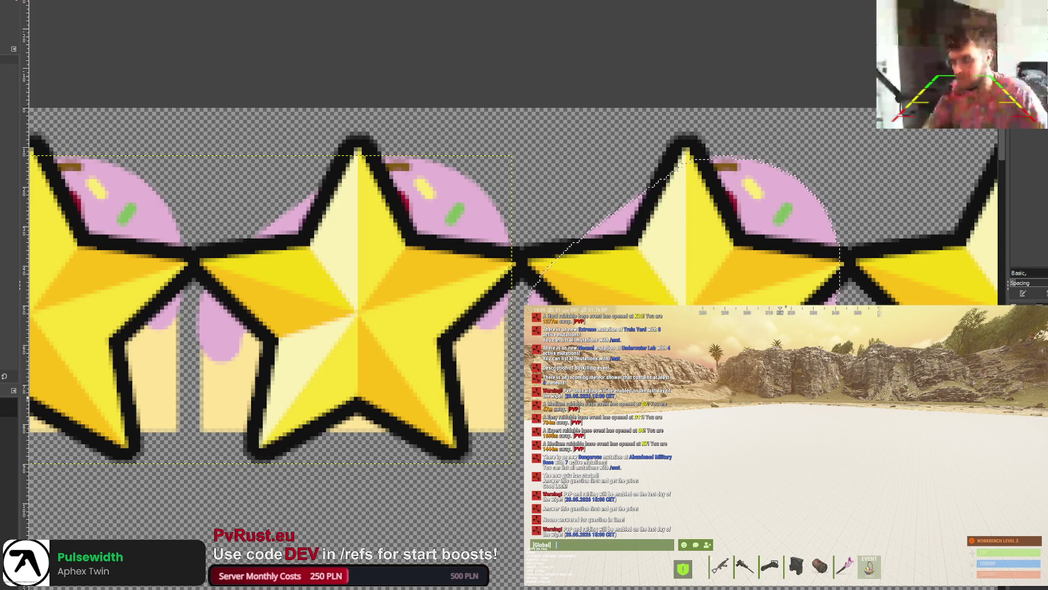
key("ctrl+z")
key("ctrl+z")
key("ctrl+z")
key("ctrl+z")
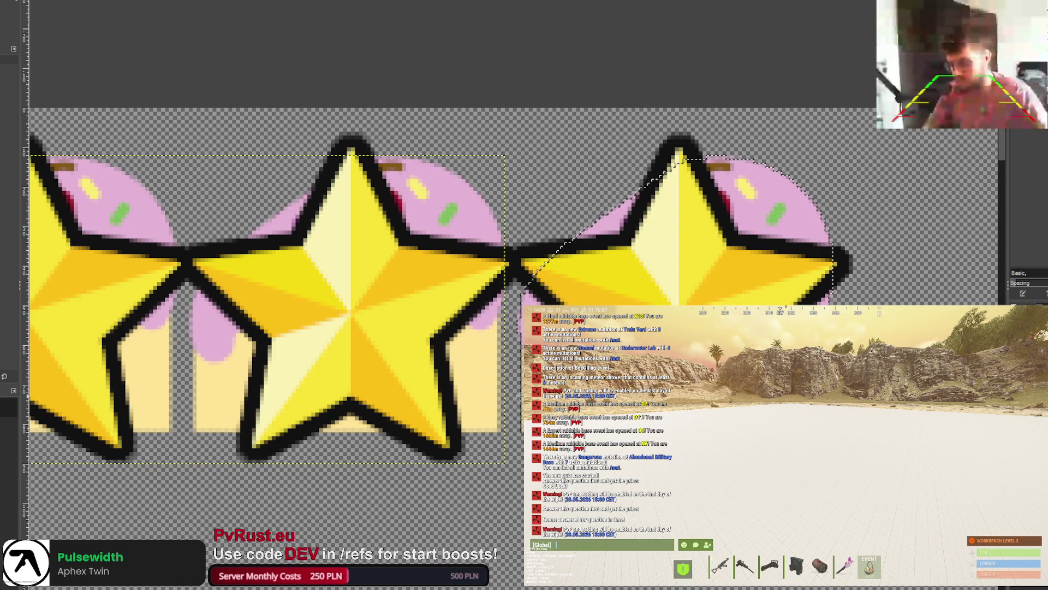
scroll(519, 396, "down", 5)
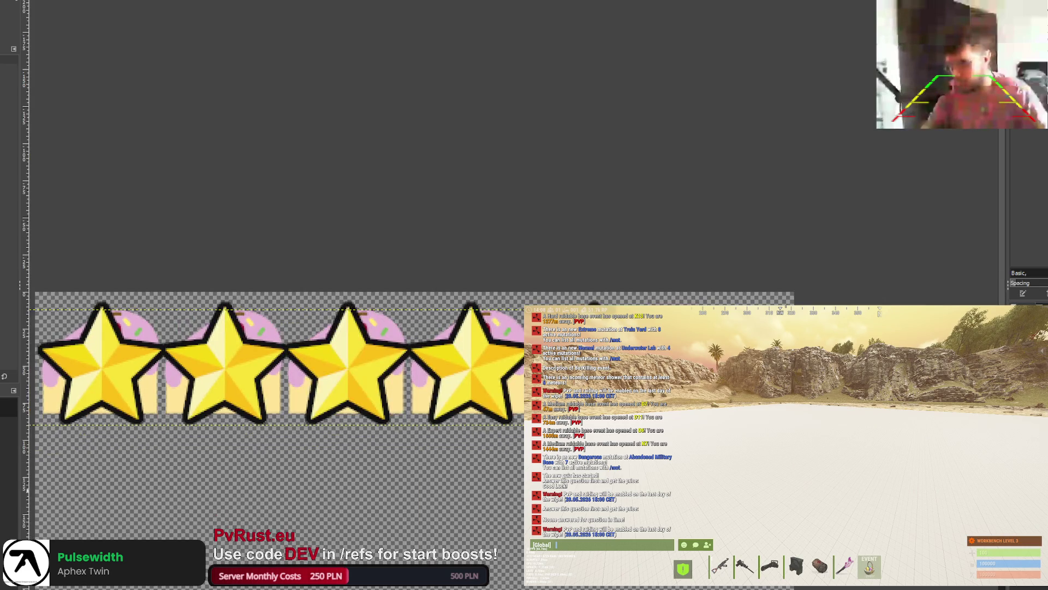
Step: Select the stars, try a thick black brush outline, undo it, and clear the selection
key("r")
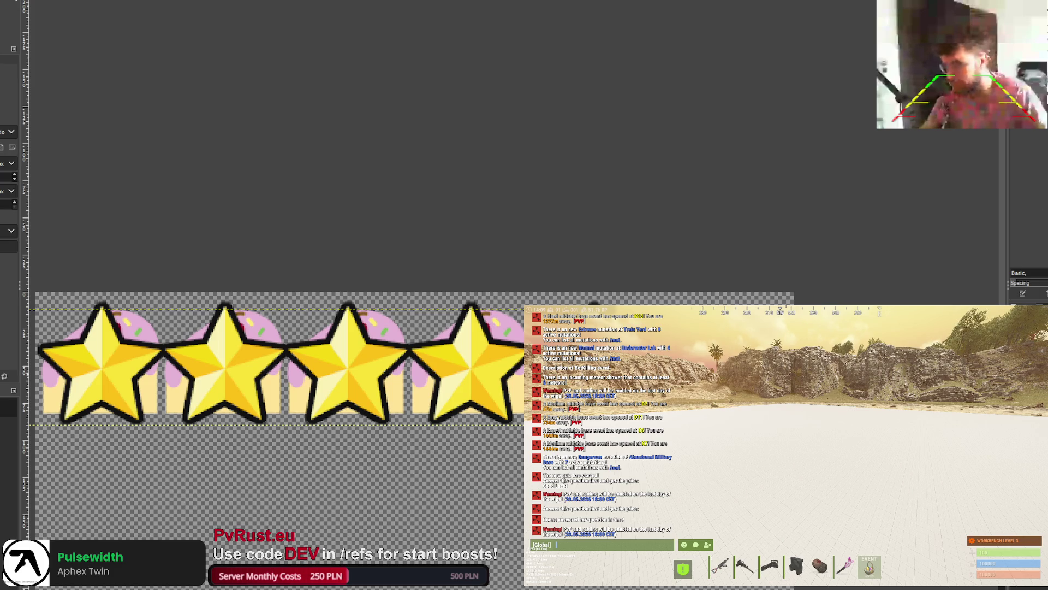
scroll(414, 225, "down", 3)
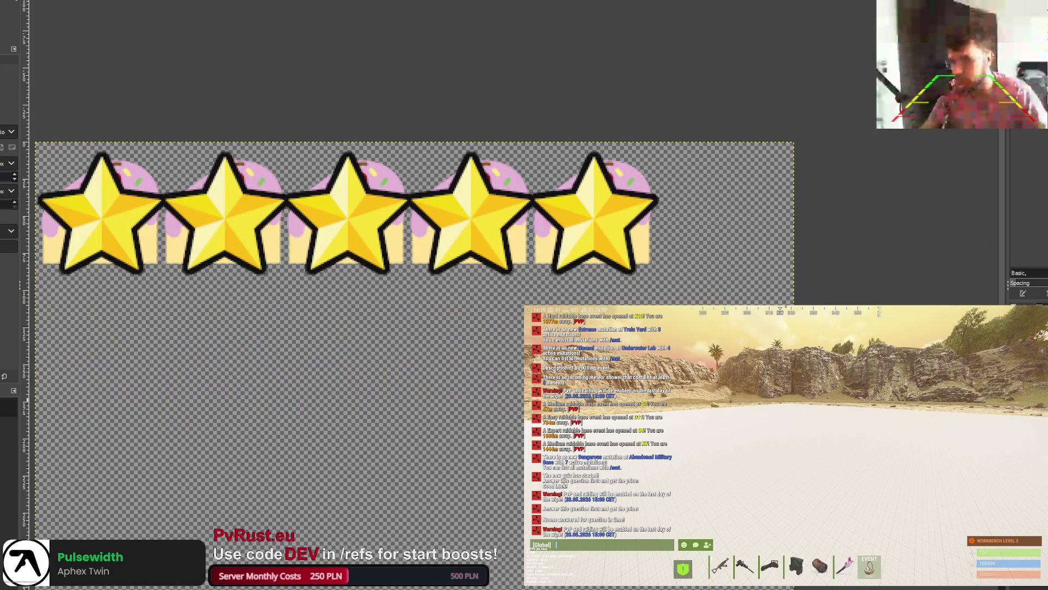
left_click(443, 311)
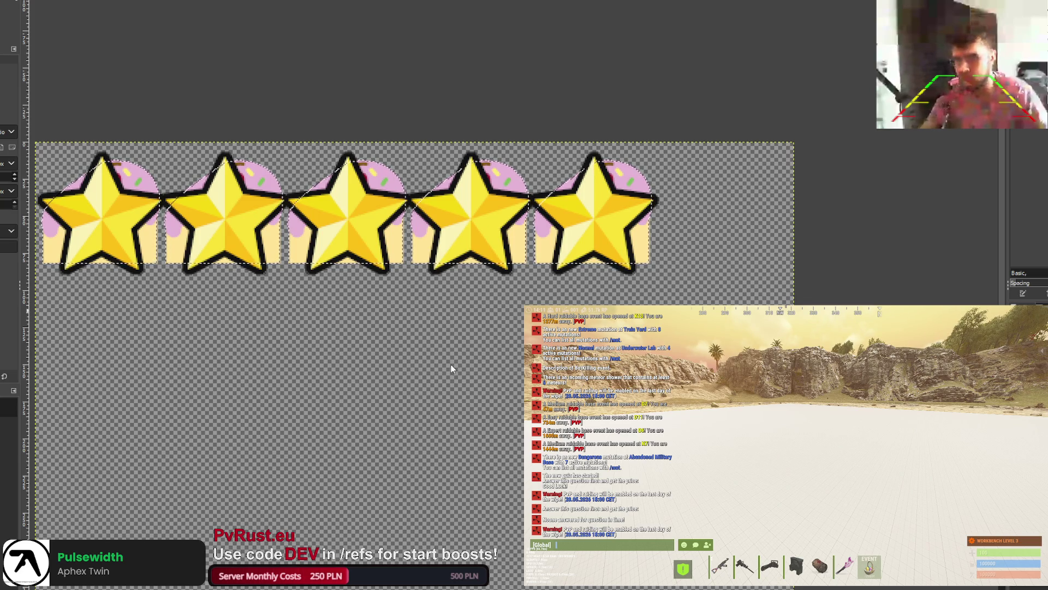
key("p")
mouse_move(795, 366)
left_mouse_down()
mouse_move(136, 218)
mouse_move(609, 231)
mouse_move(700, 180)
left_mouse_up()
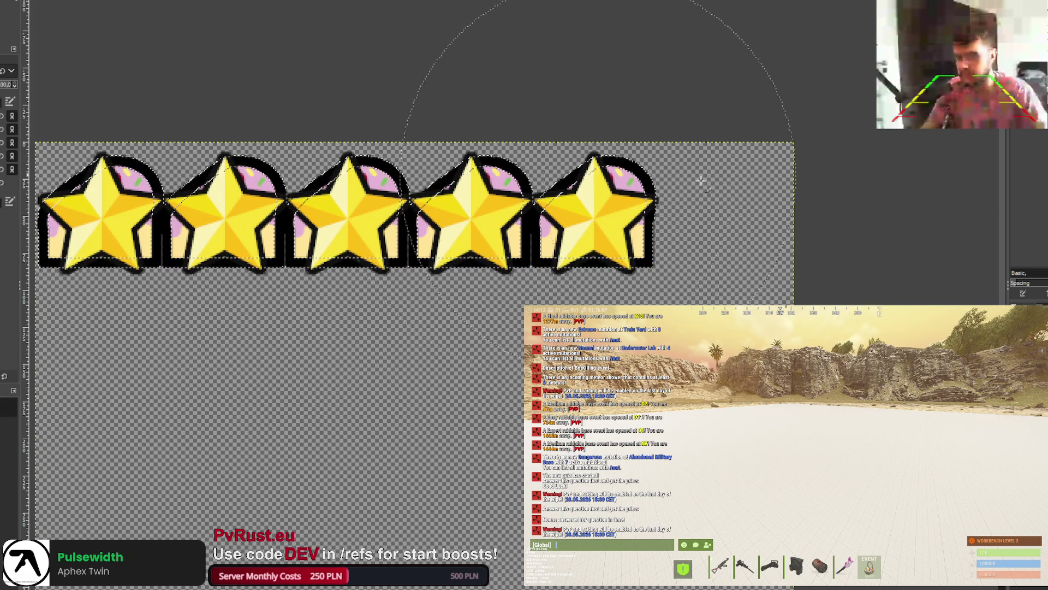
key("ctrl+z")
key("ctrl+shift+a")
Step: Hide the gold stars so only the five pink-frosted cakes remain visible
key("r")
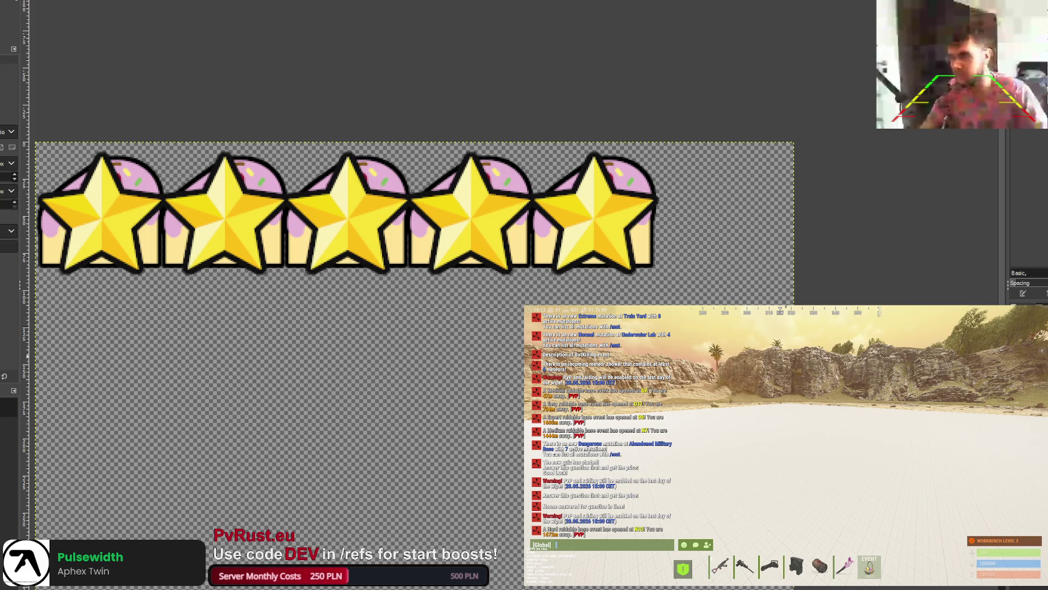
key("ctrl+z")
scroll(324, 267, "down", 3)
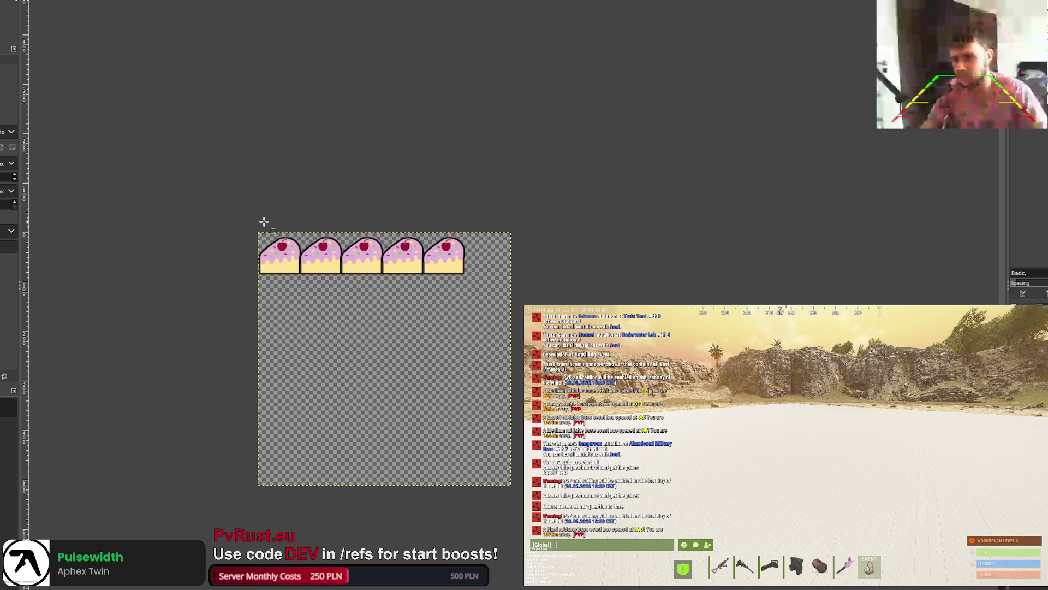
scroll(264, 221, "up", 2)
scroll(260, 228, "down", 1)
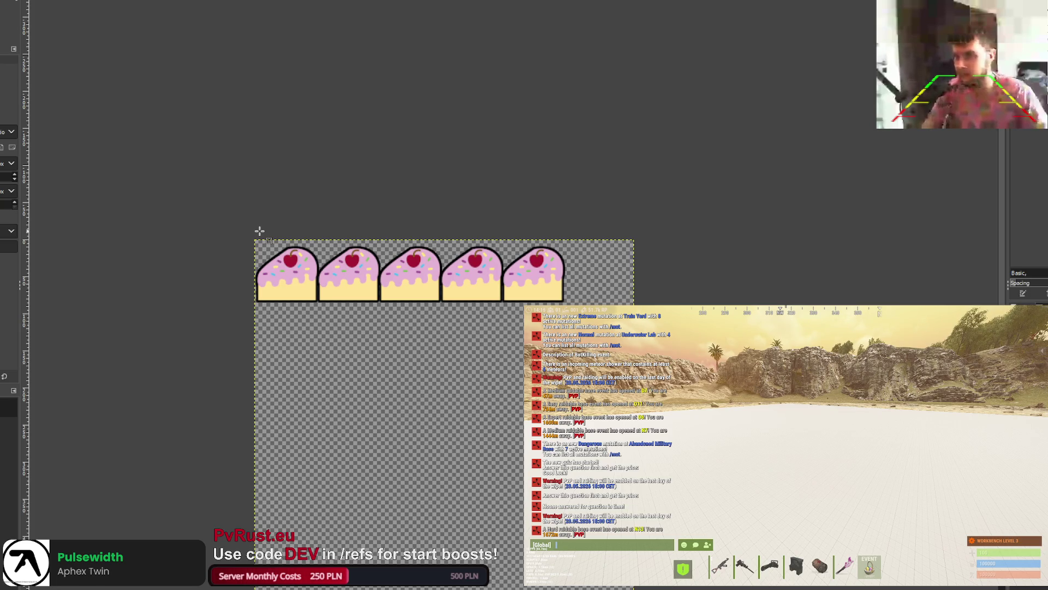
scroll(464, 276, "up", 1)
scroll(426, 281, "up", 2)
scroll(419, 280, "down", 1)
scroll(418, 280, "down", 1)
scroll(416, 281, "up", 1)
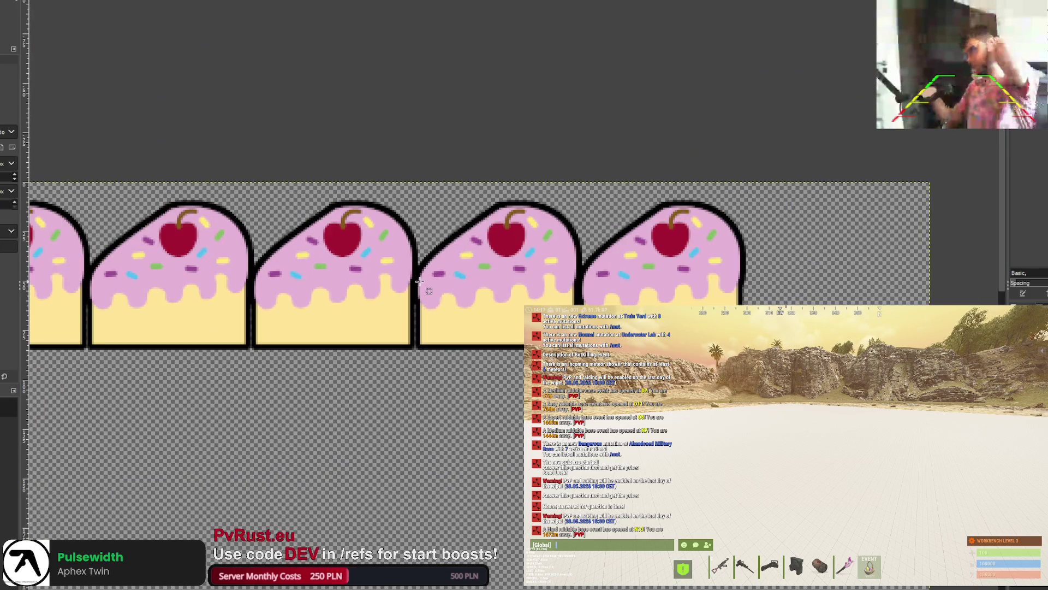
scroll(417, 303, "down", 2)
scroll(407, 312, "down", 2)
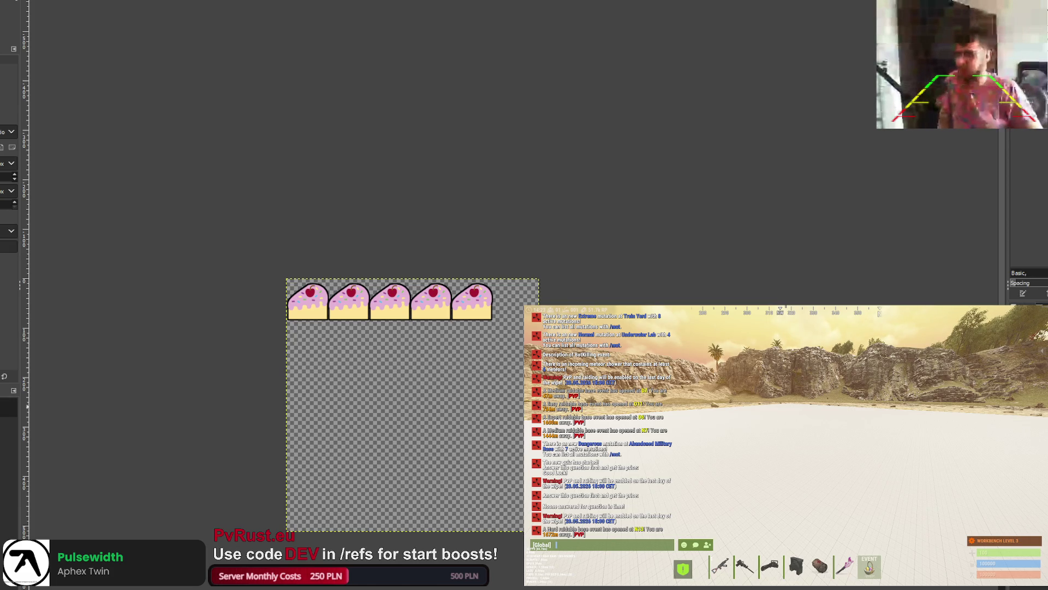
Step: Fit the cake strip to the window and rectangle-select the four cakes right of the first
key("shift+ctrl+j")
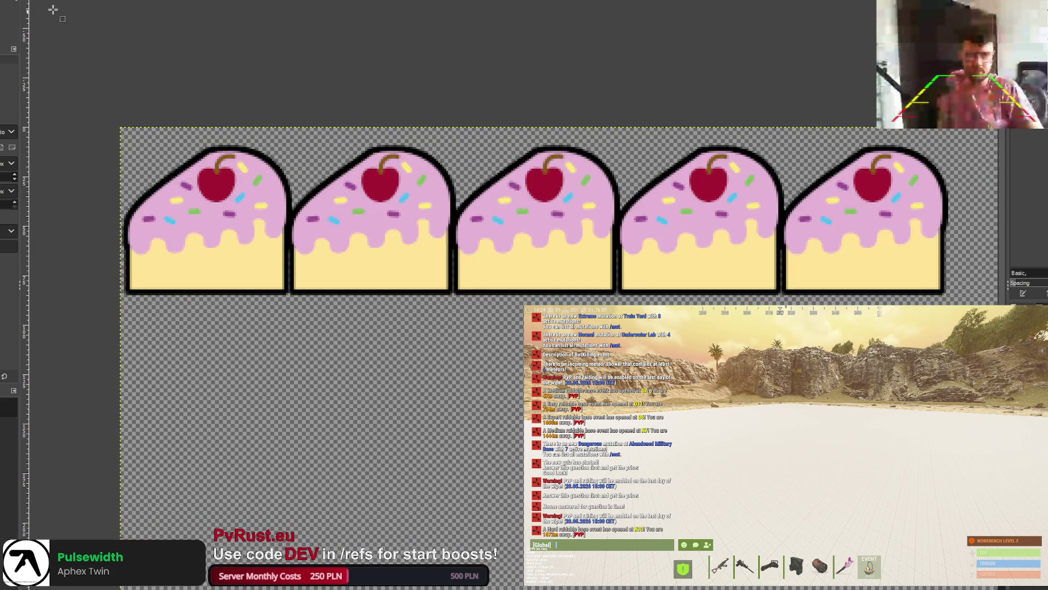
mouse_move(295, 117)
left_mouse_down()
mouse_move(349, 273)
mouse_move(966, 324)
left_mouse_up()
left_click_drag(313, 130, 306, 129)
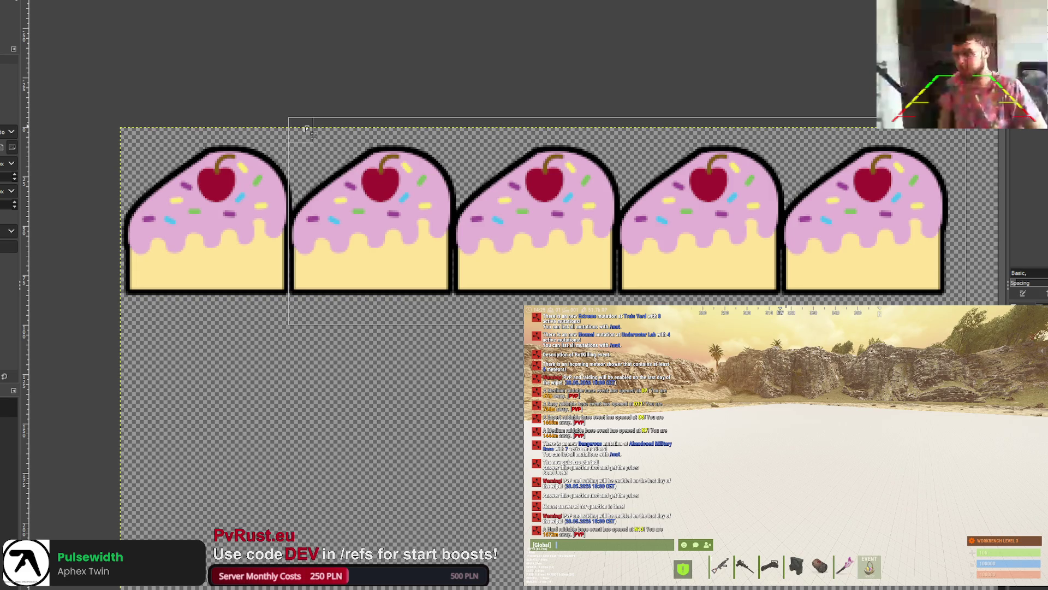
scroll(301, 165, "up", 3)
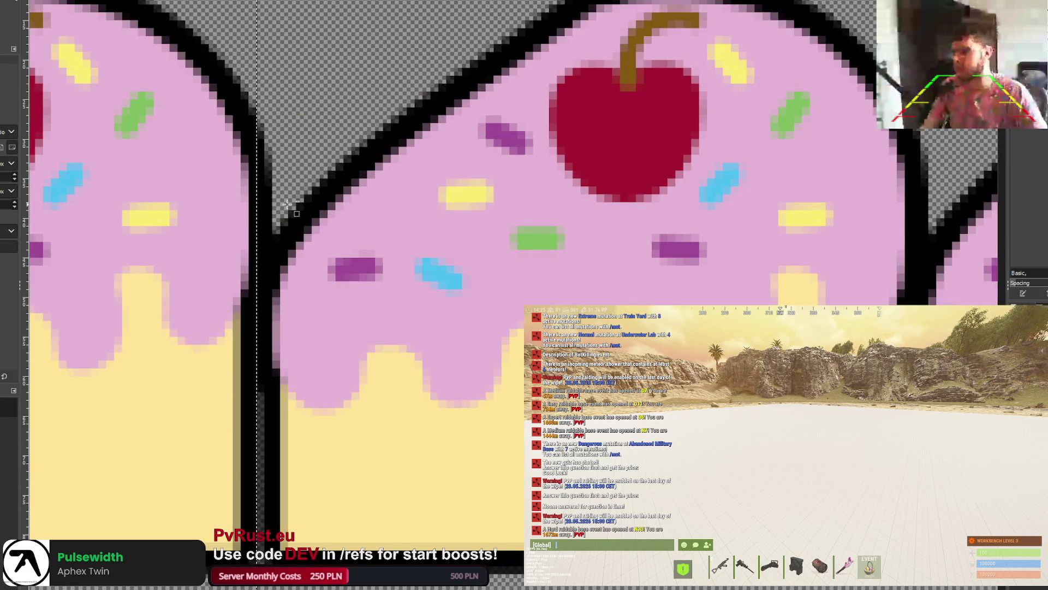
scroll(288, 205, "down", 1)
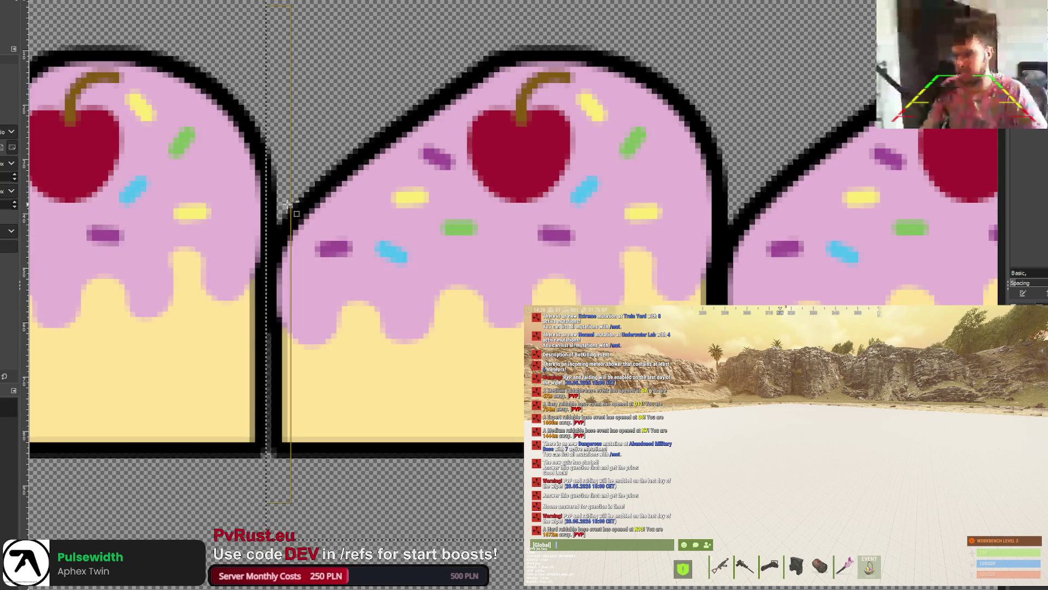
scroll(281, 218, "down", 1)
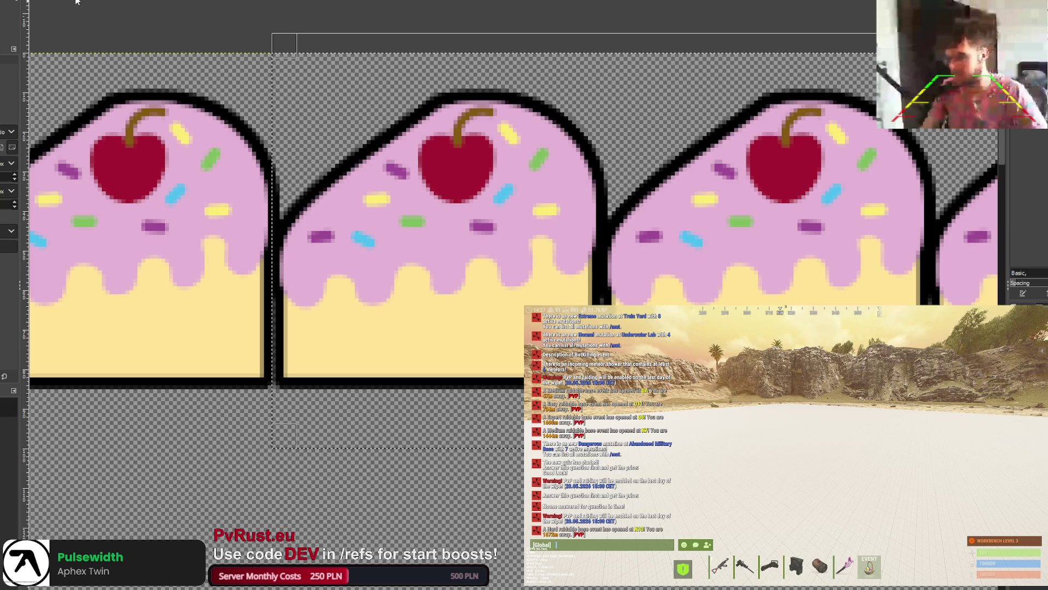
key("n")
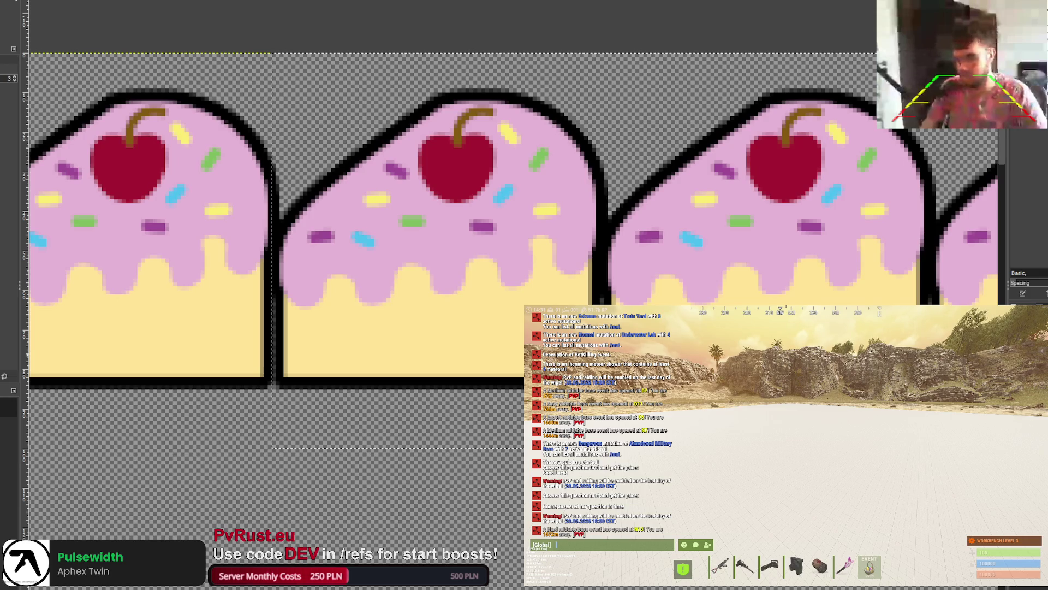
Step: Grey out the four selected right-hand cakes, leaving only the first cake in full colour
left_click(430, 152)
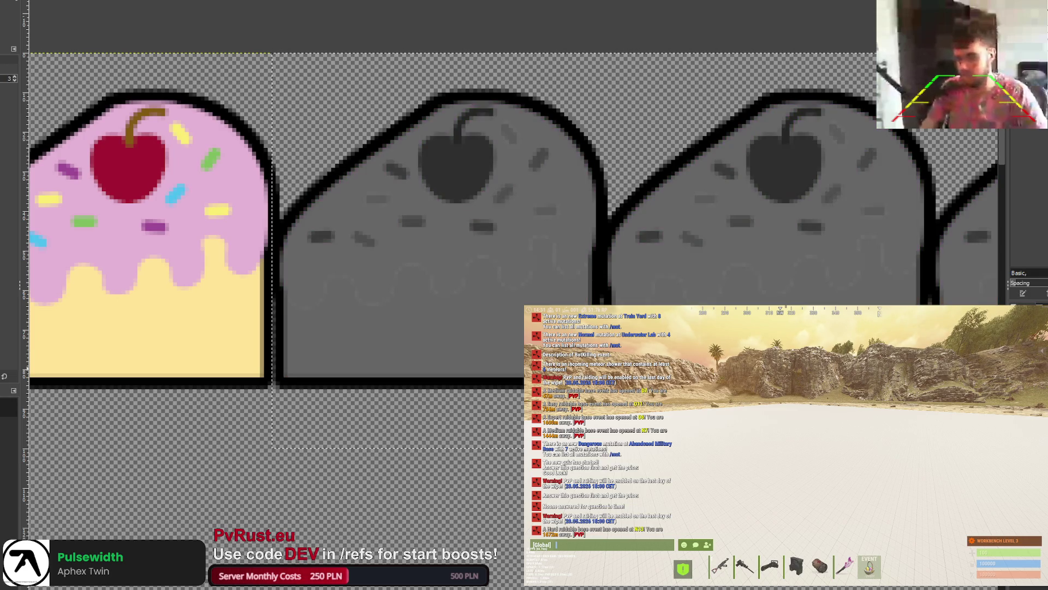
key("minus")
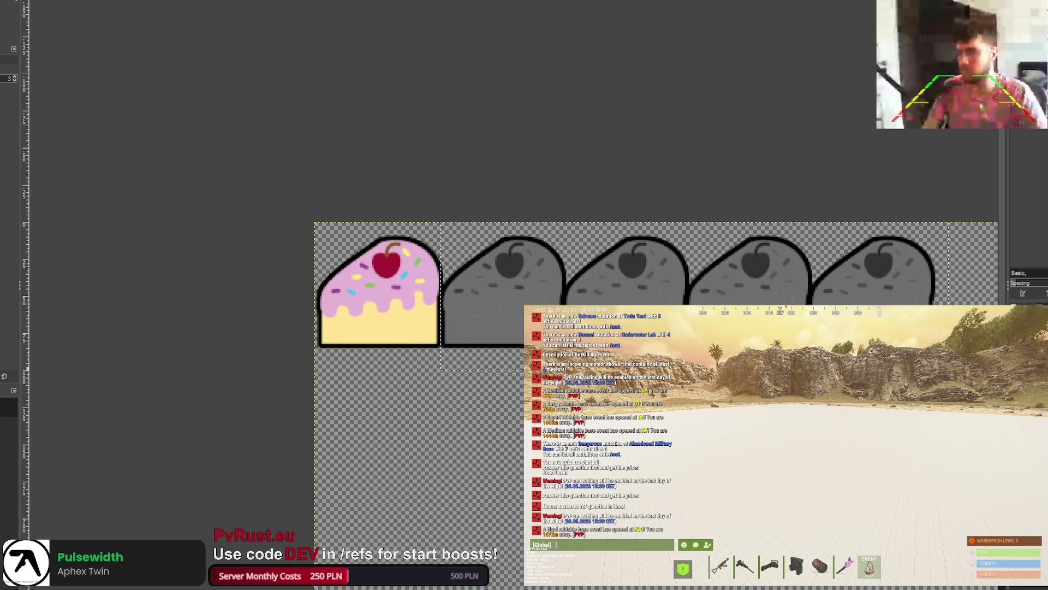
key("minus")
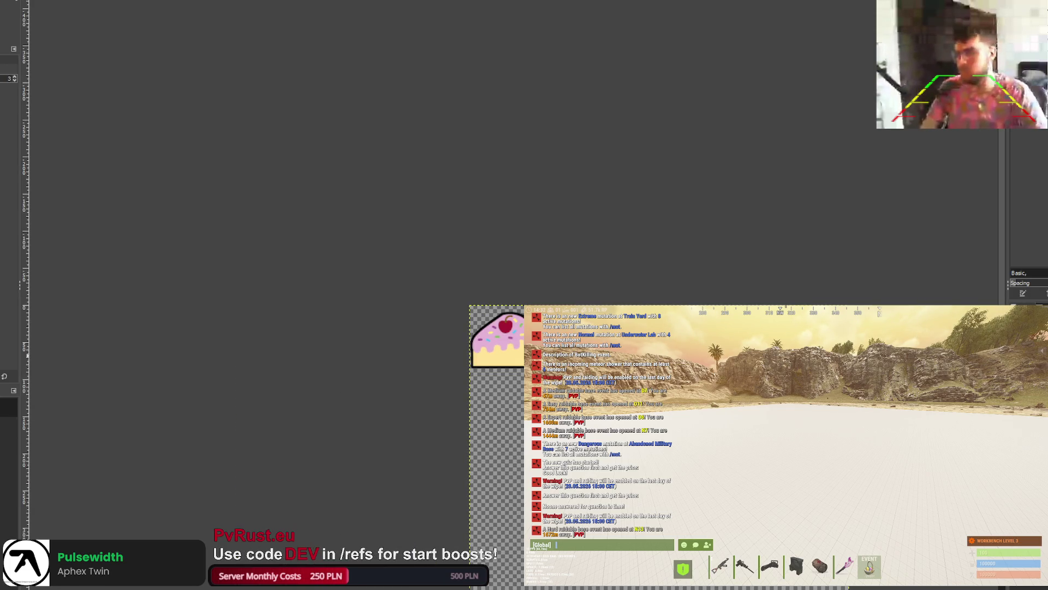
key("plus")
key("plus")
key("shift+ctrl+j")
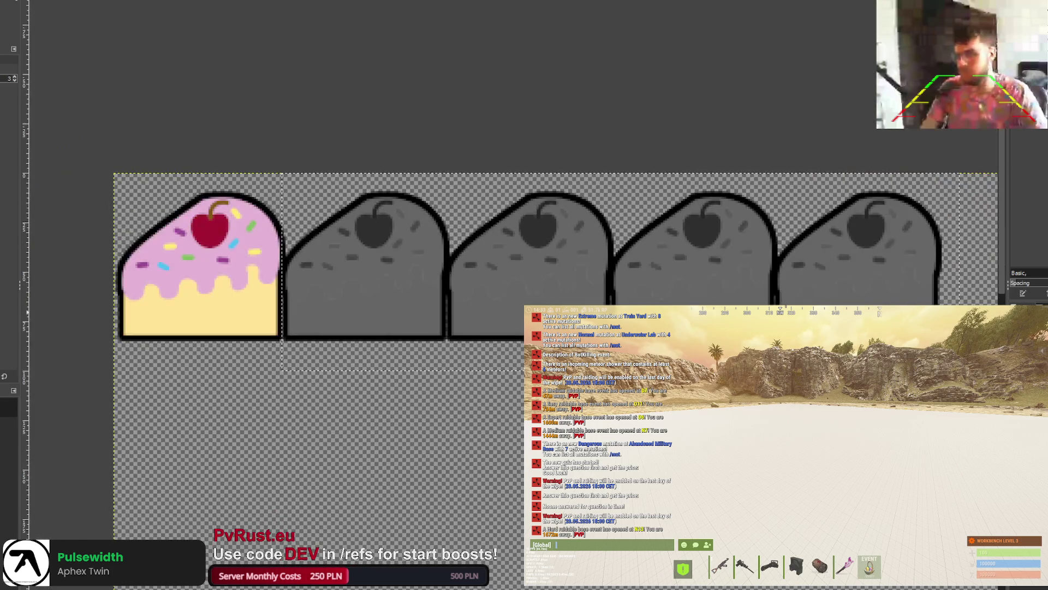
key("ctrl+z")
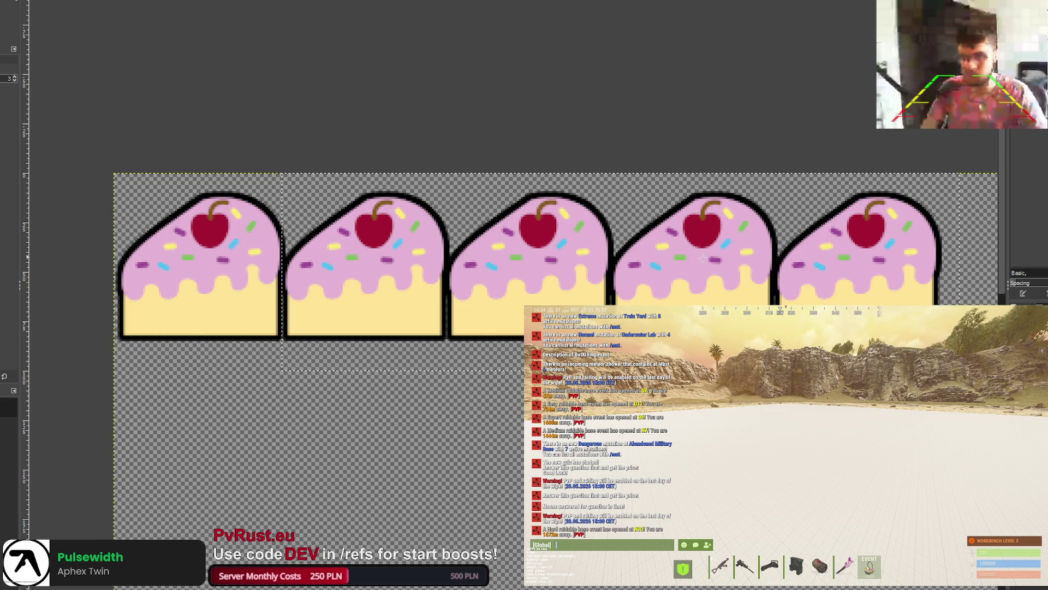
key("ctrl+y")
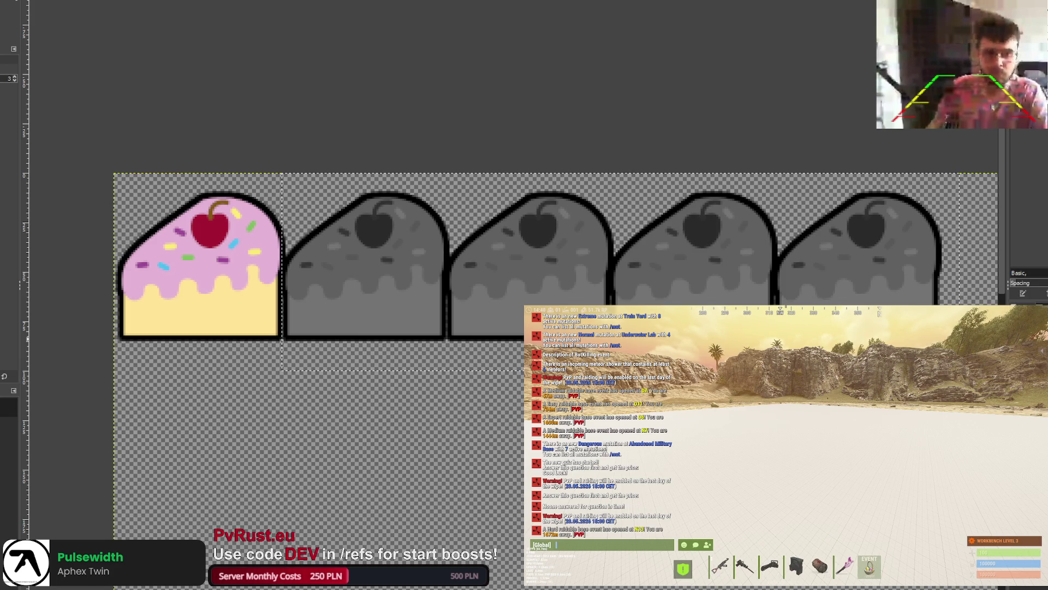
scroll(773, 393, "down", 2, "ctrl")
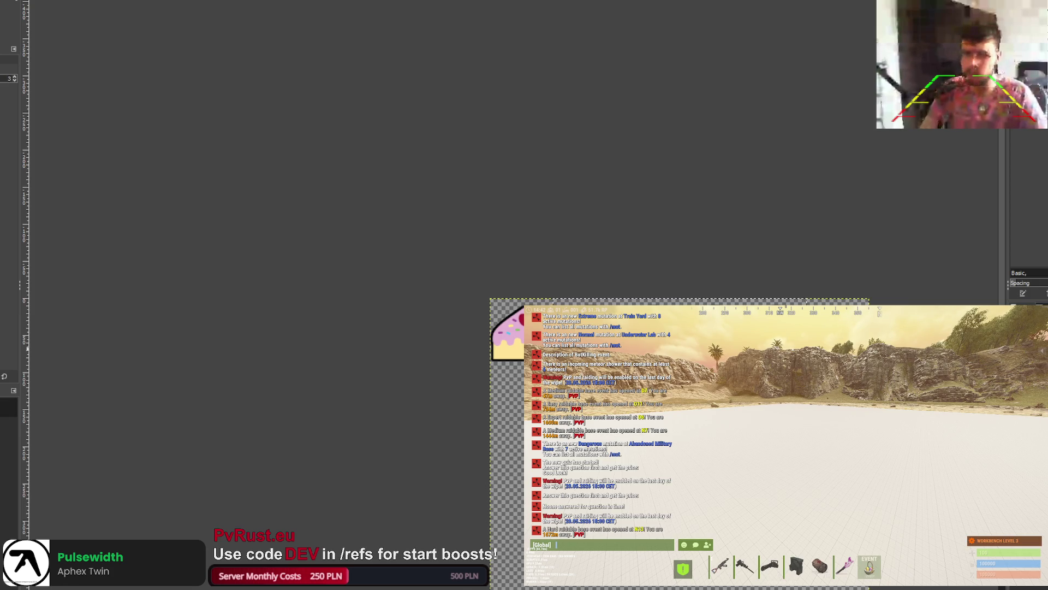
scroll(565, 354, "up", 1)
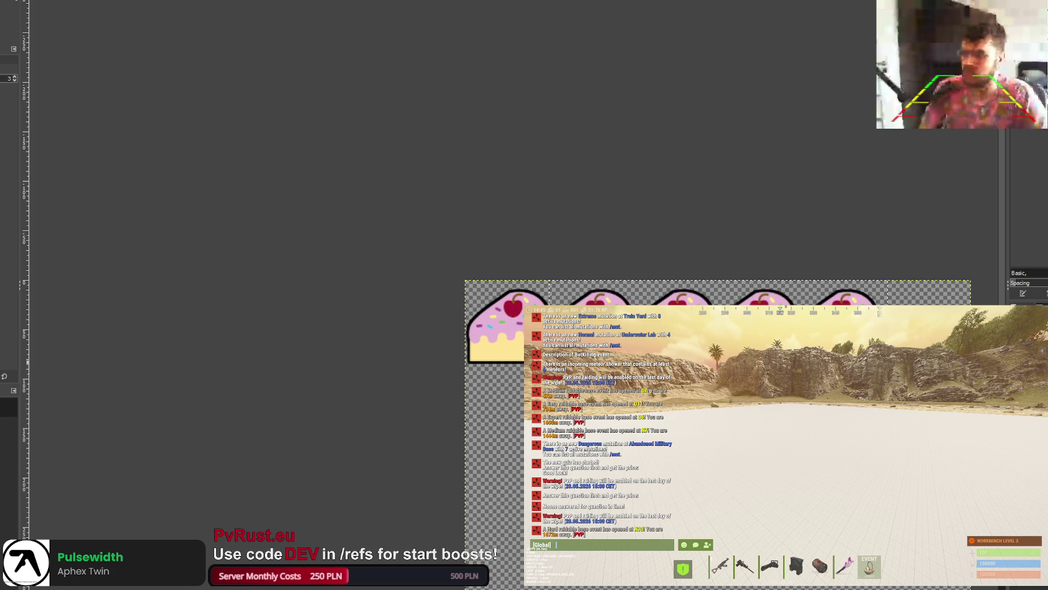
Step: Select the three cakes after the first, try lightening them, then undo back to full colour
key("plus")
scroll(136, 49, "down", 2)
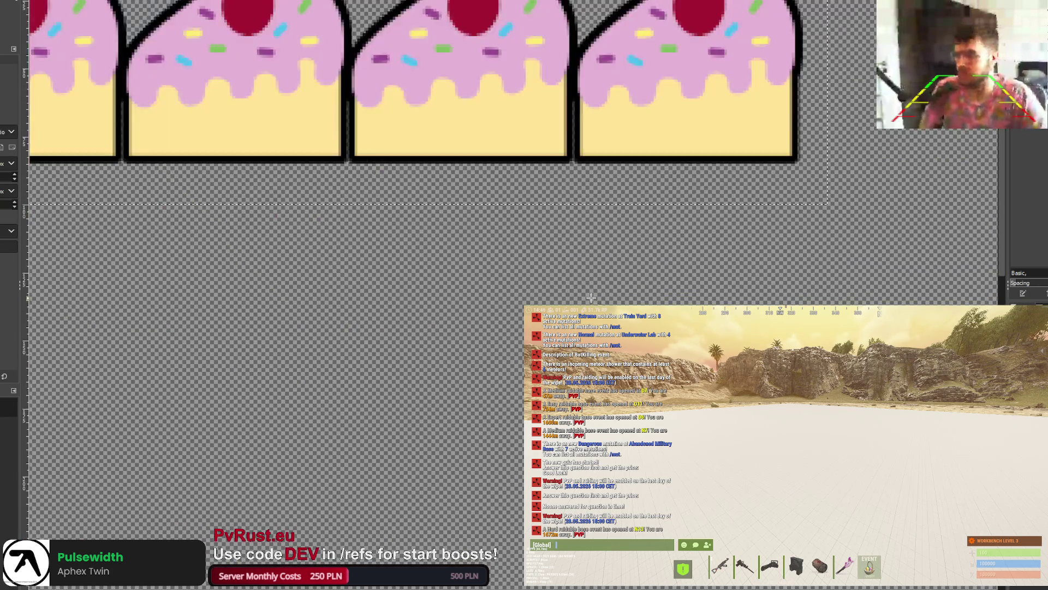
scroll(134, 30, "down", 1, "ctrl")
scroll(134, 30, "down", 1, "ctrl")
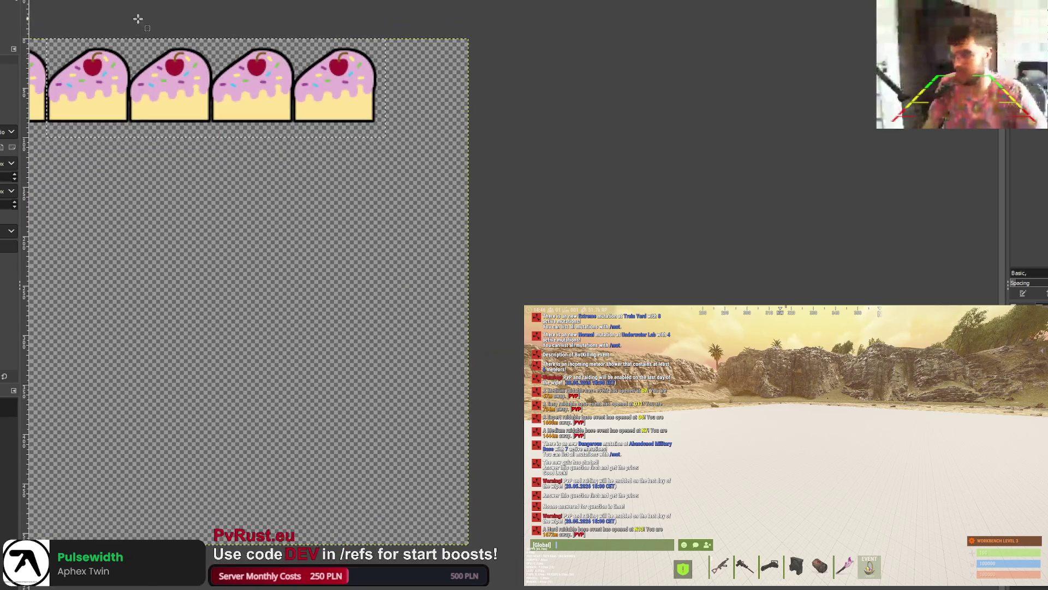
scroll(117, 42, "up", 1, "ctrl")
left_click_drag(141, 29, 601, 221)
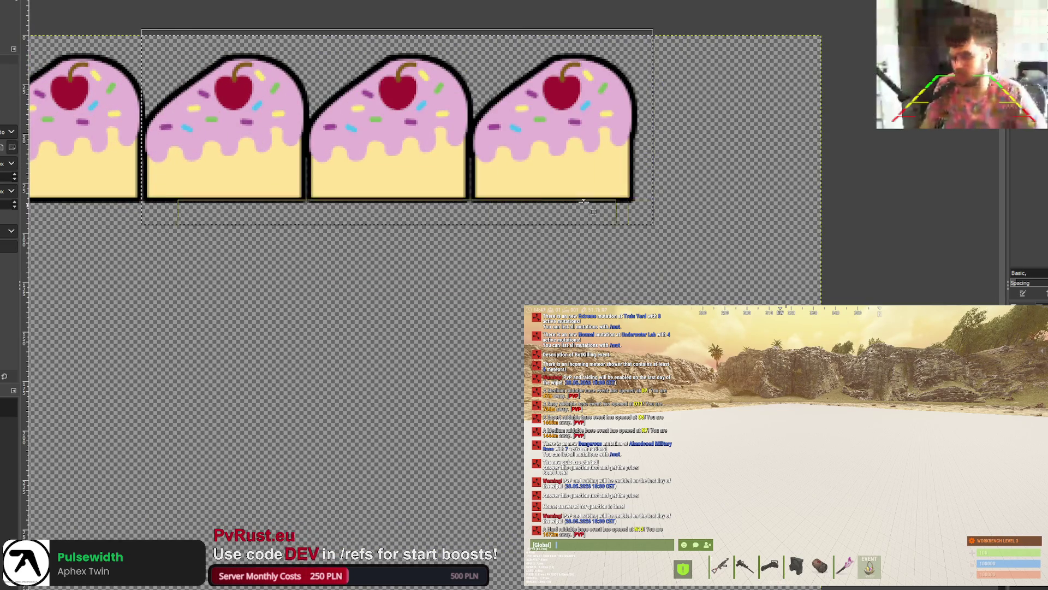
scroll(159, 71, "up", 2, "ctrl")
left_click_drag(137, 3, 138, 5)
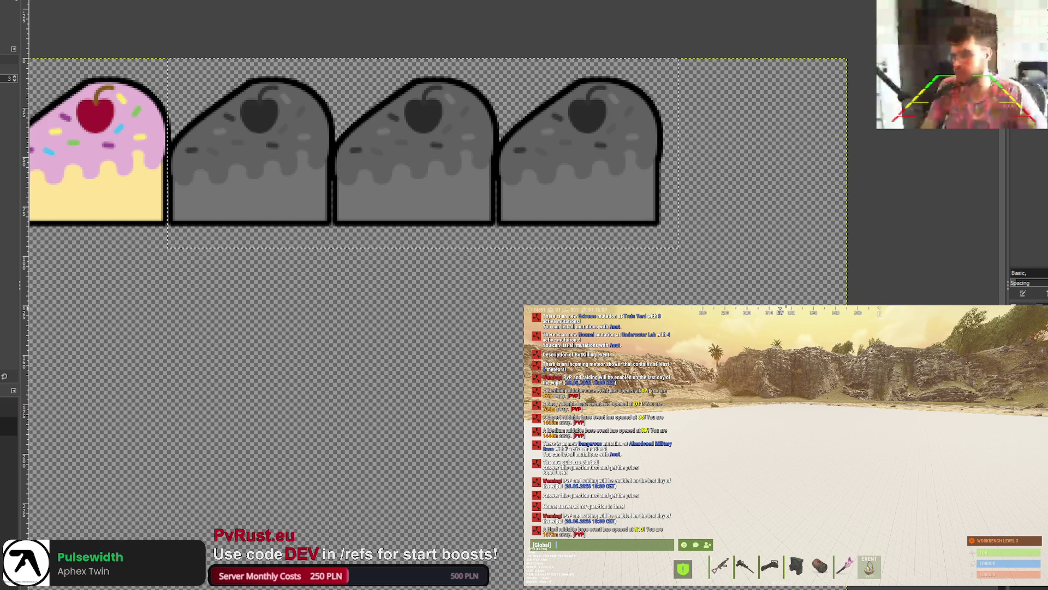
left_click(8, 407)
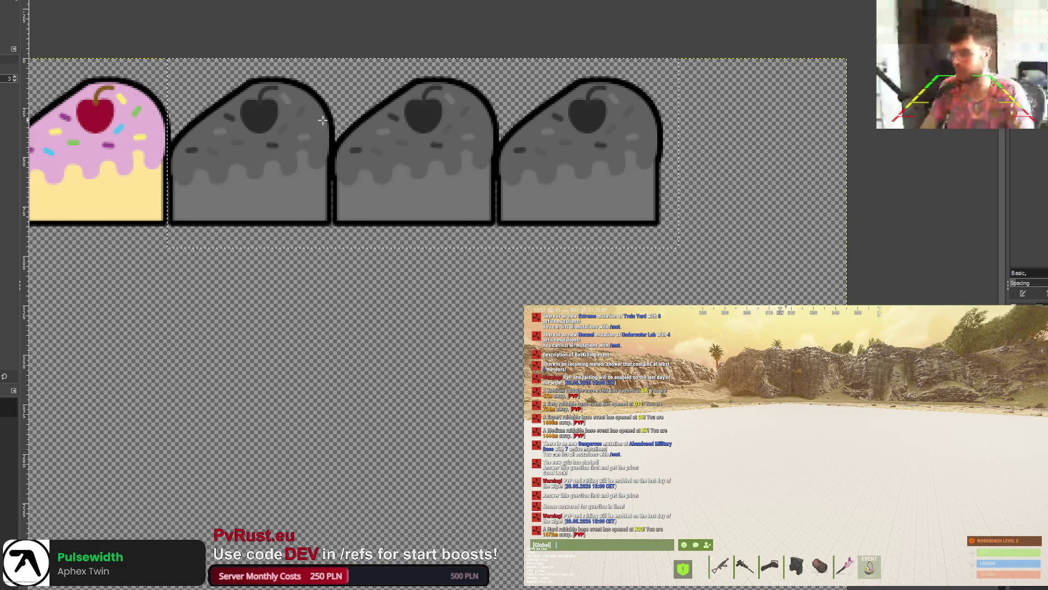
left_click(375, 114)
key("ctrl+z")
key("r")
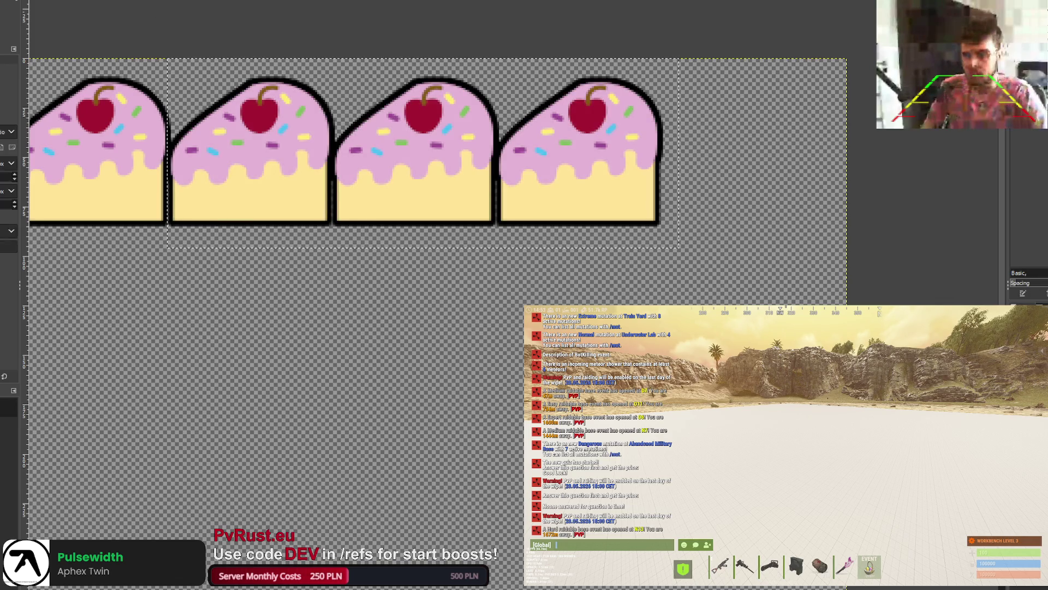
Step: Select the last two cakes, desaturate them to greyscale, and darken them
mouse_move(335, 53)
left_mouse_down()
mouse_move(484, 192)
mouse_move(681, 254)
left_mouse_up()
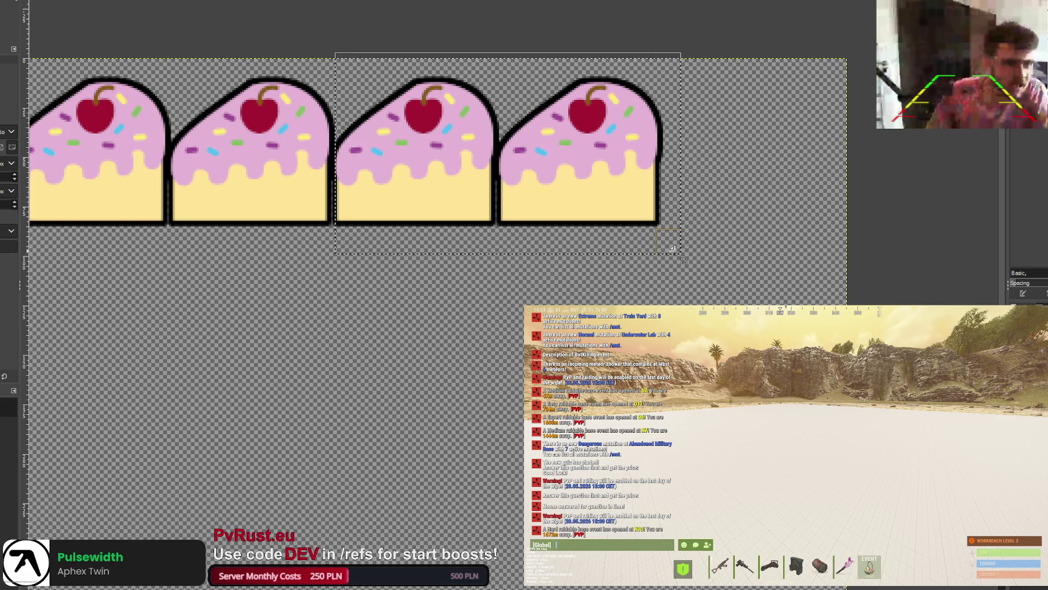
scroll(330, 64, "up", 2)
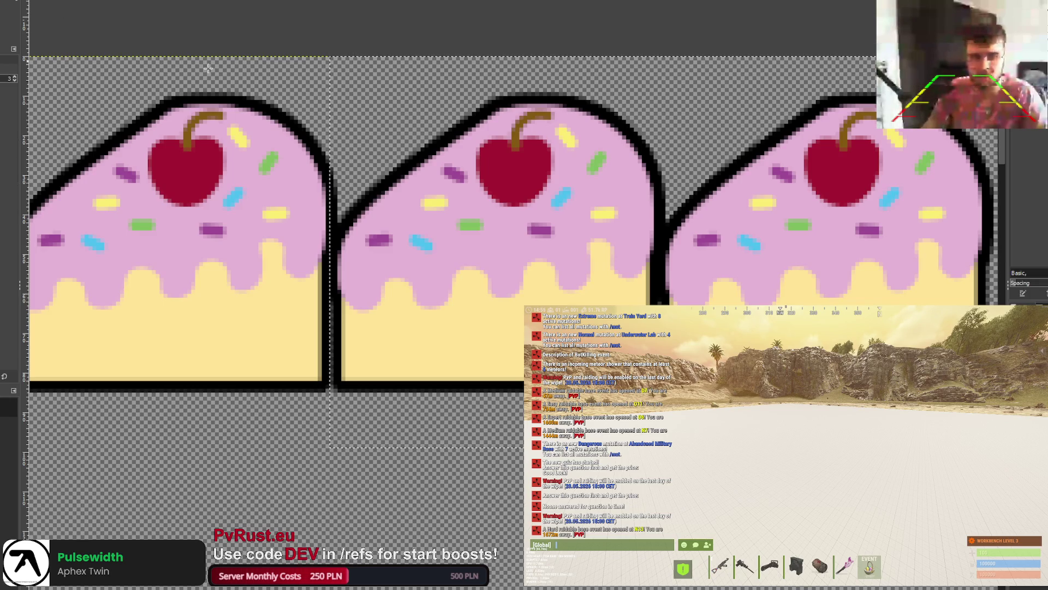
key("ctrl+f")
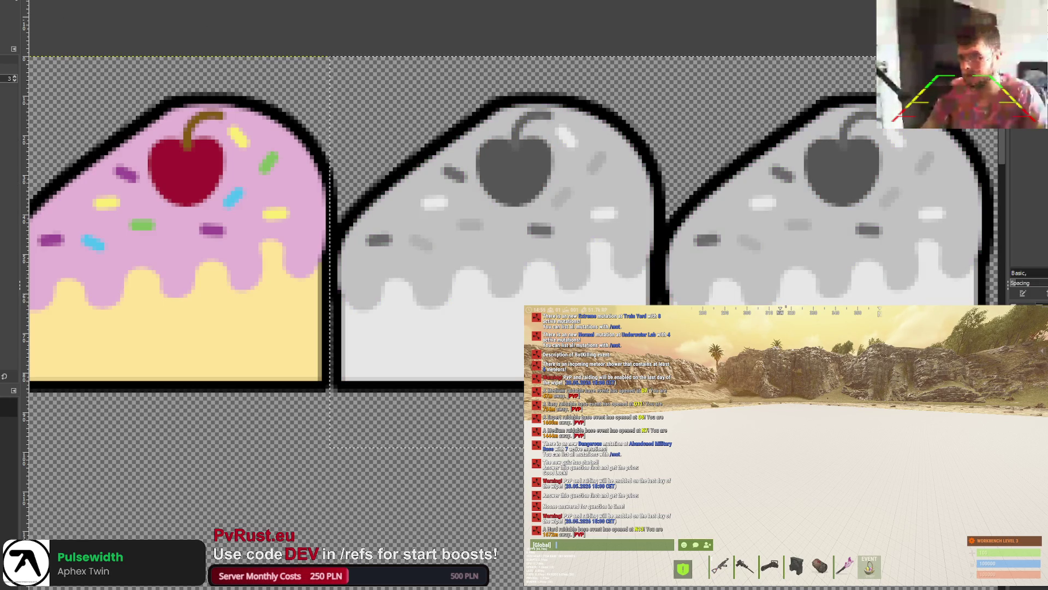
key("ctrl+f")
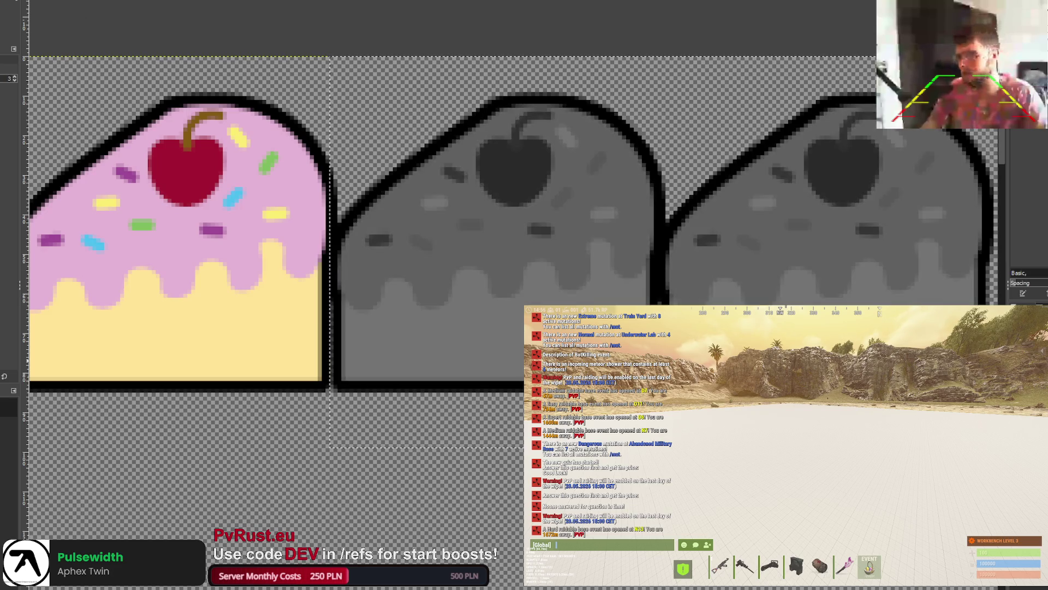
key("minus")
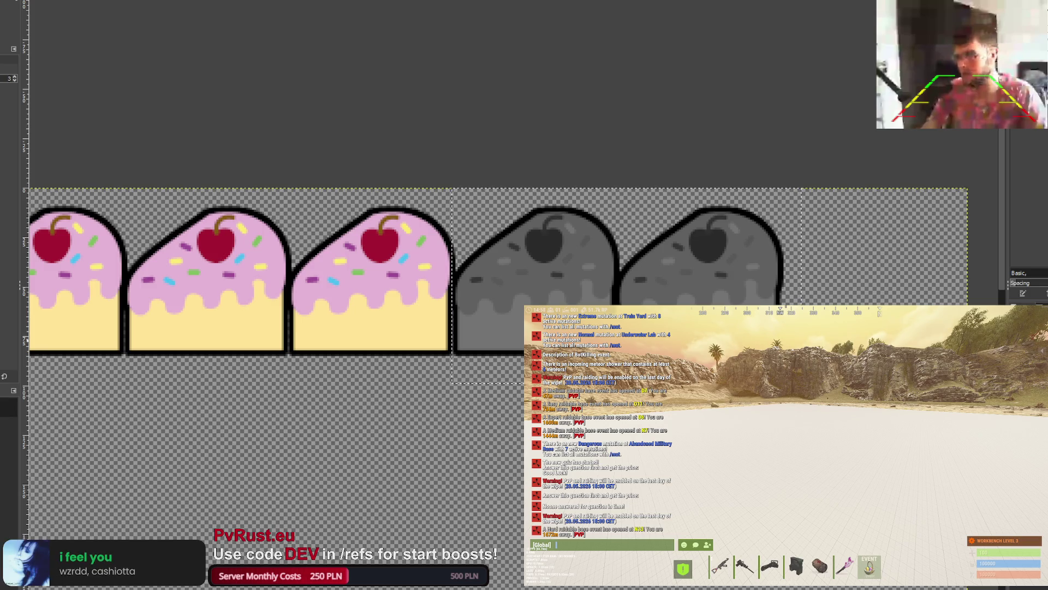
Step: Undo the greying of the last two cakes and rectangle-select only the fifth cake
key("ctrl+z")
key("ctrl+z")
key("r")
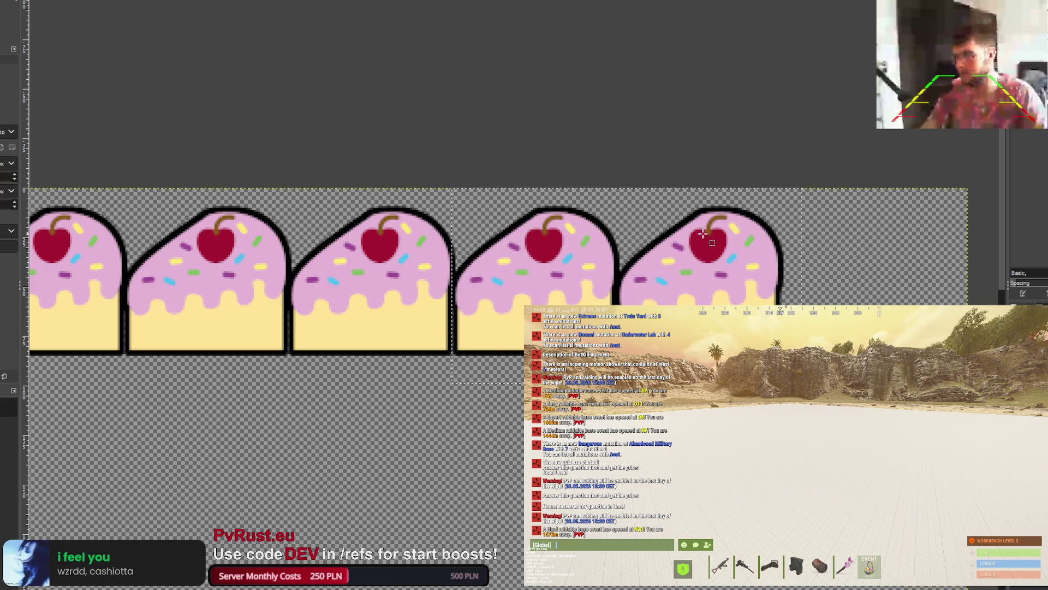
mouse_move(619, 183)
left_mouse_down()
mouse_move(709, 306)
mouse_move(802, 327)
left_mouse_up()
scroll(624, 209, "up", 1)
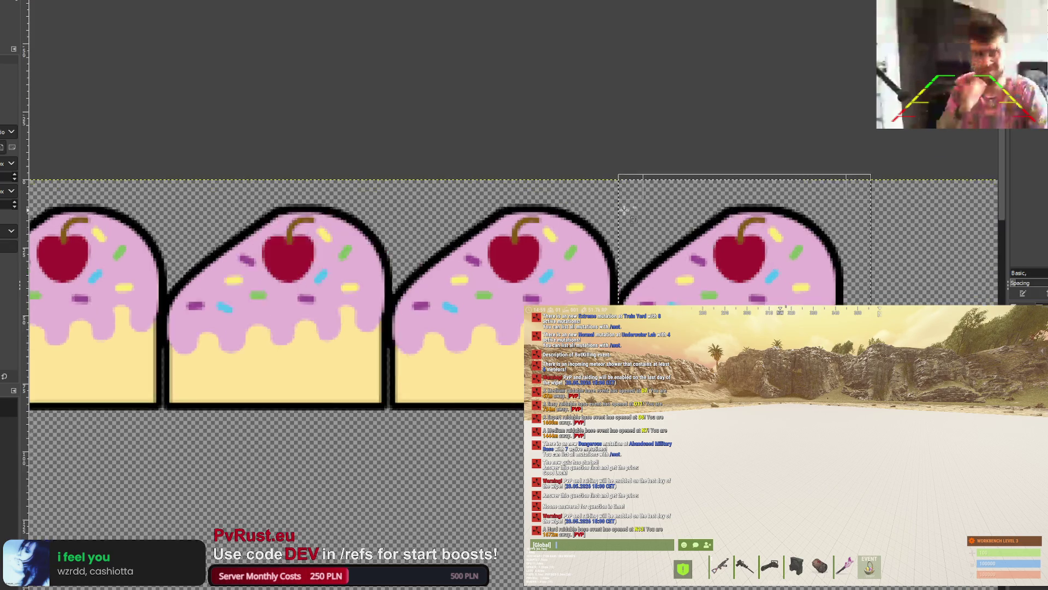
scroll(624, 209, "up", 1)
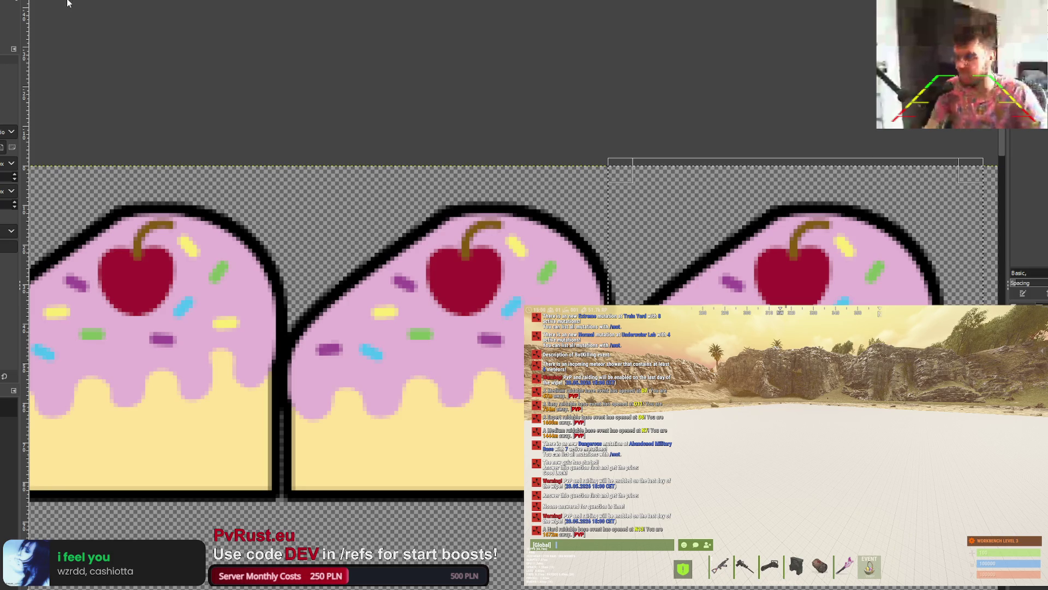
key("n")
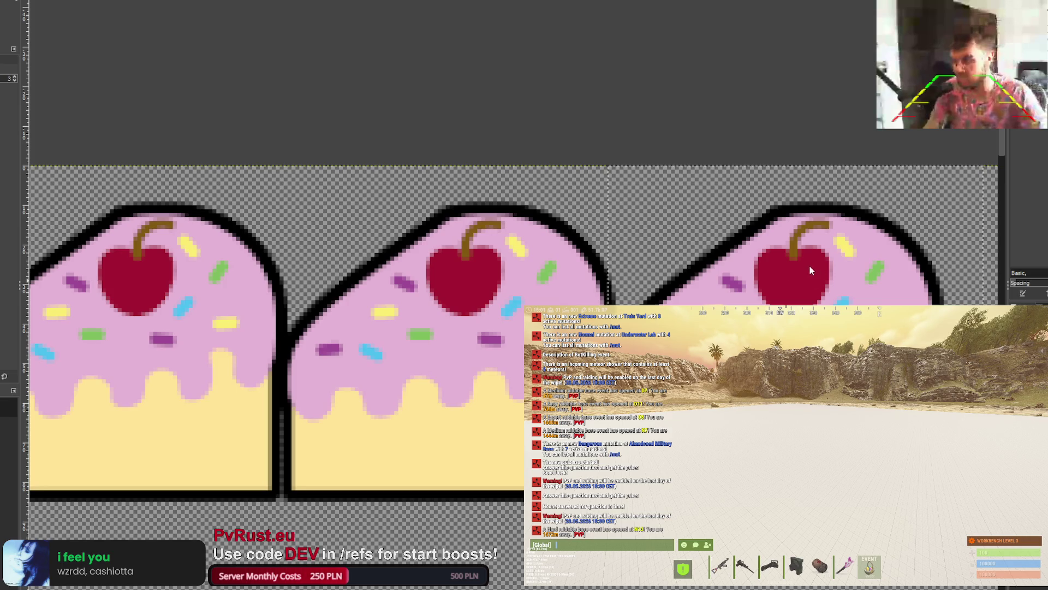
Step: Desaturate the fifth cake and darken it to a dark grey copy
key("ctrl+f")
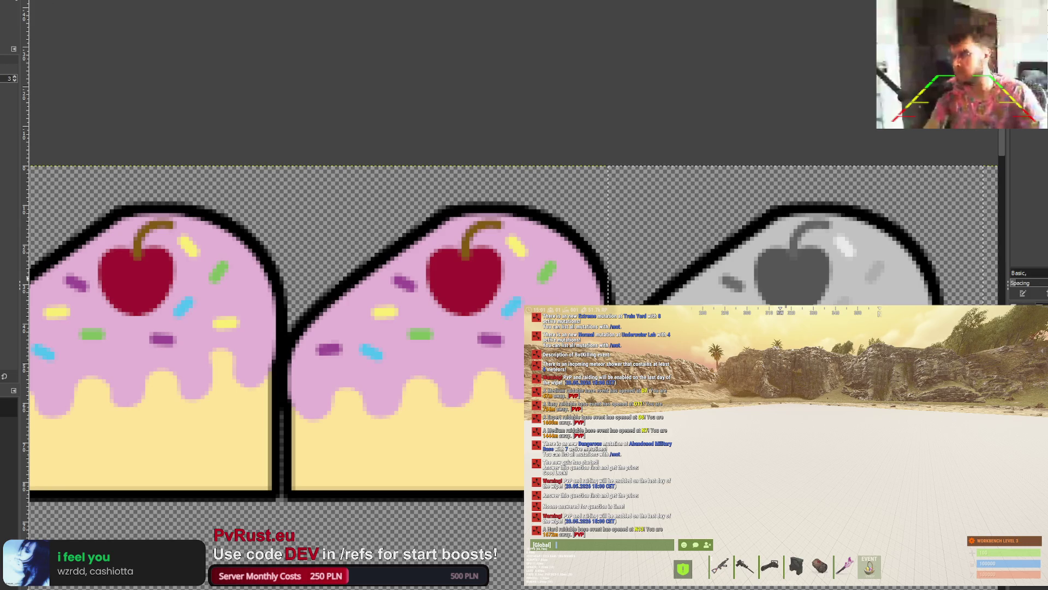
key("ctrl+f")
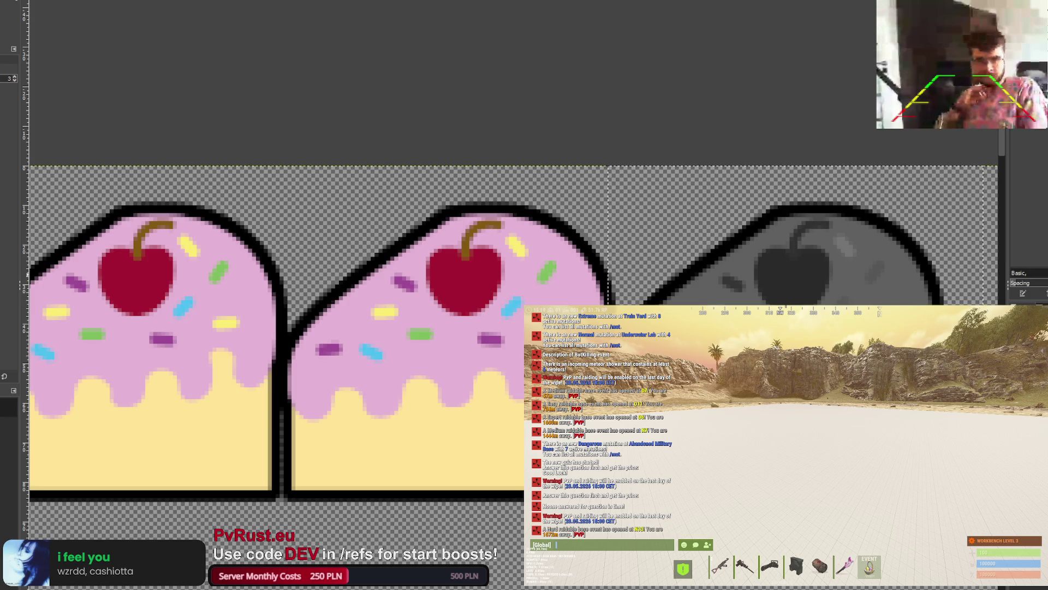
key("minus")
key("minus")
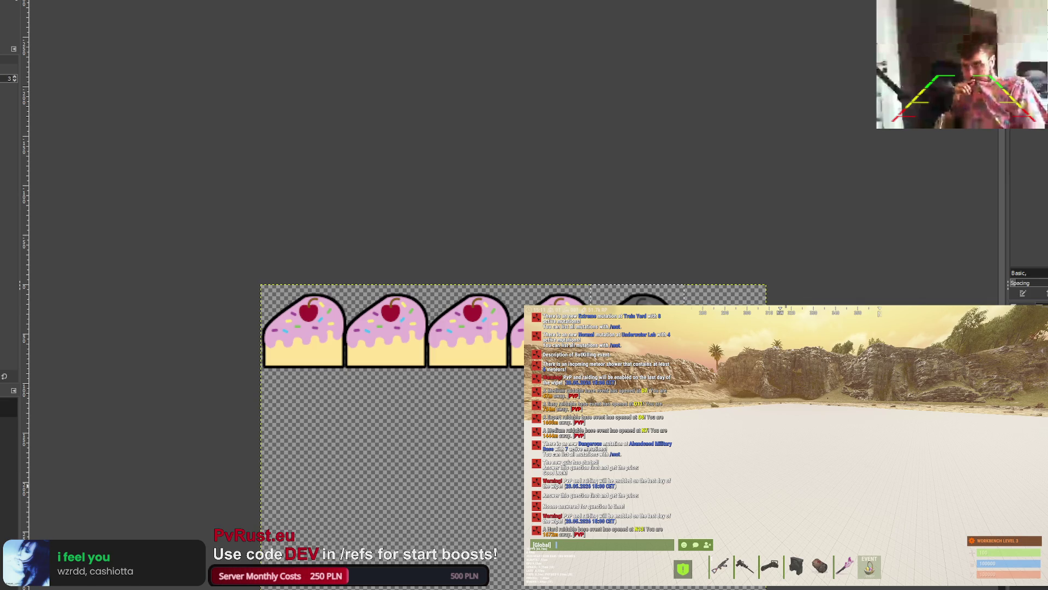
Step: Rectangle-select the pumpkin icon in the icon collection image
key("ctrl+Page_Down")
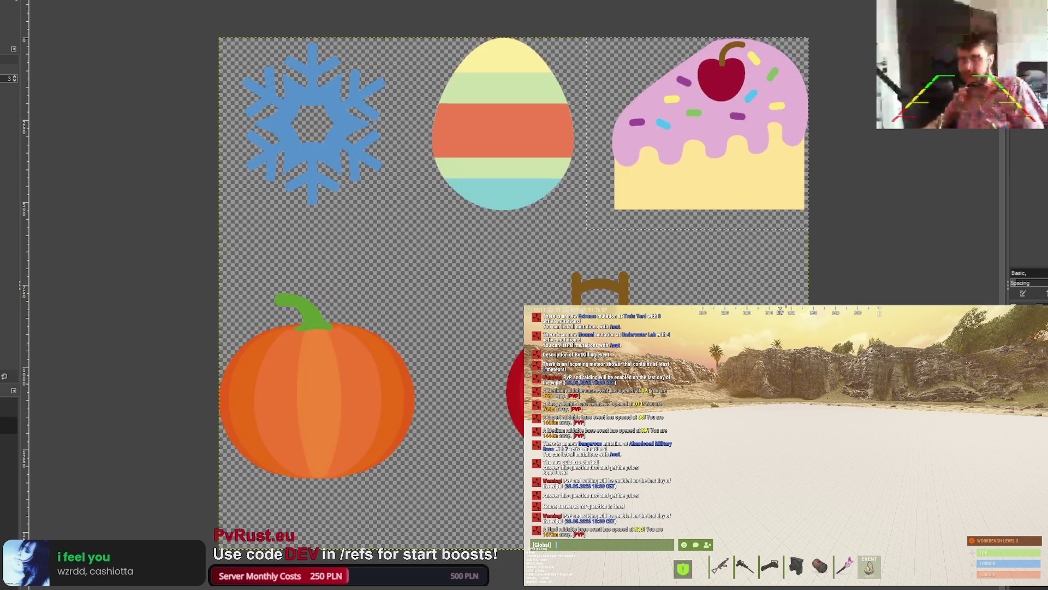
mouse_move(184, 262)
left_mouse_down()
mouse_move(230, 464)
mouse_move(436, 494)
left_mouse_up()
key("ctrl+Page_Up")
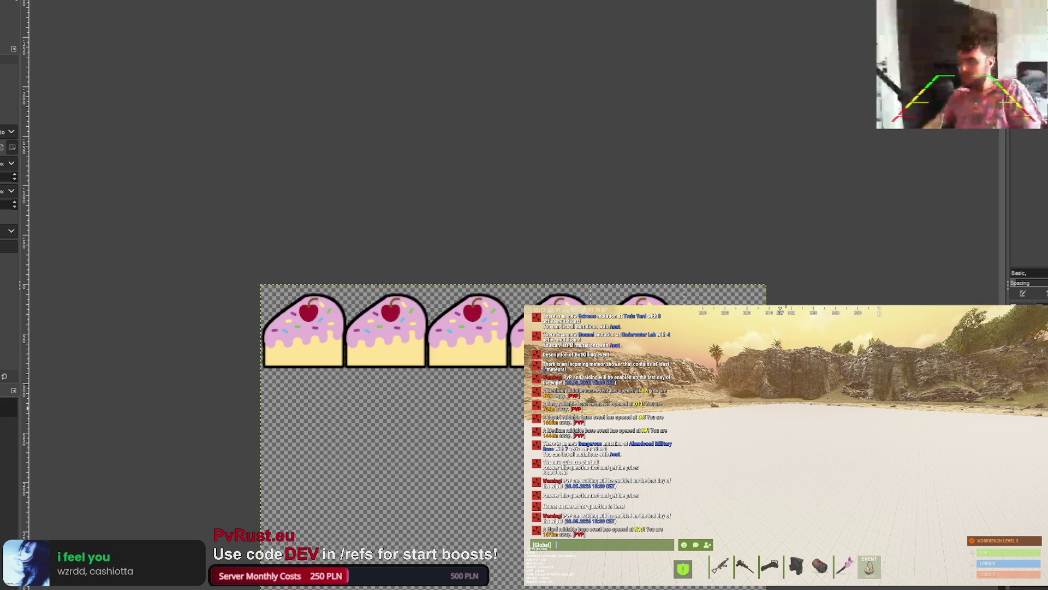
key("Delete")
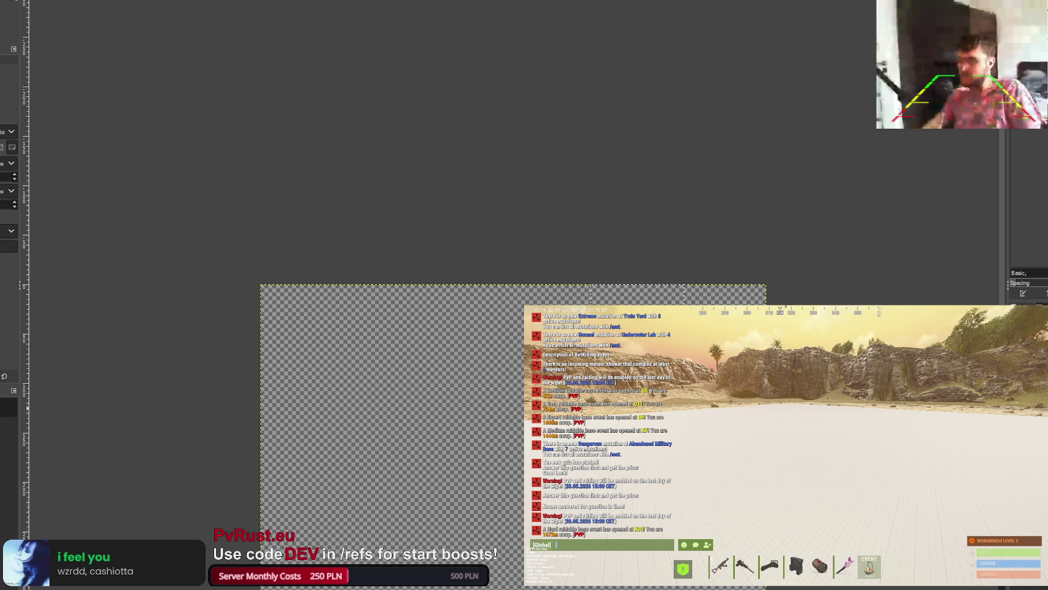
Step: Paste the pumpkin into the stars sprite sheet and start scaling it
key("ctrl+Page_Up")
key("ctrl+Page_Down")
key("ctrl+Page_Down")
key("ctrl+v")
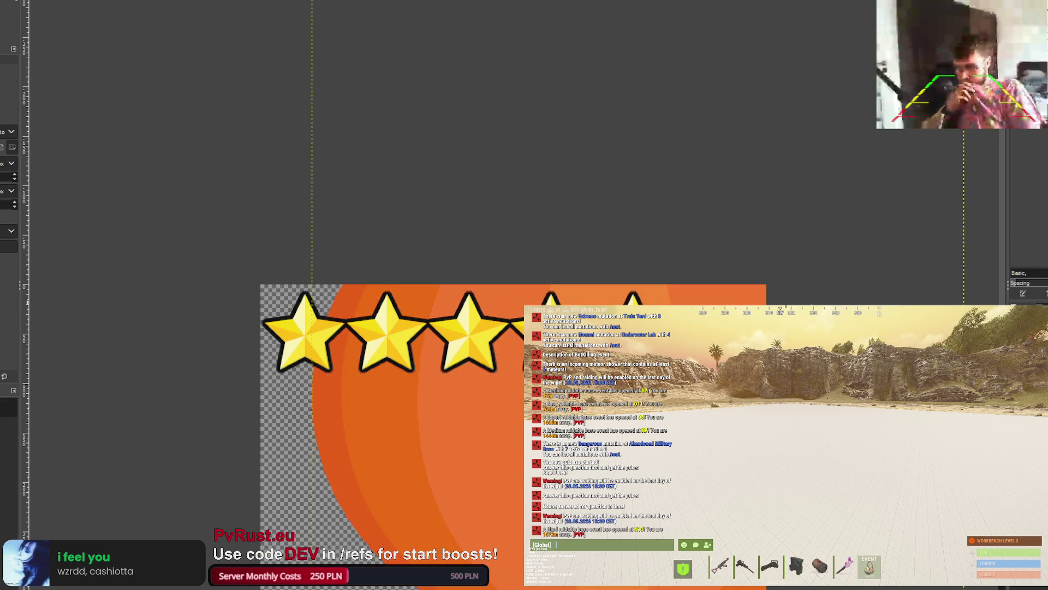
key("minus")
key("minus")
key("shift+s")
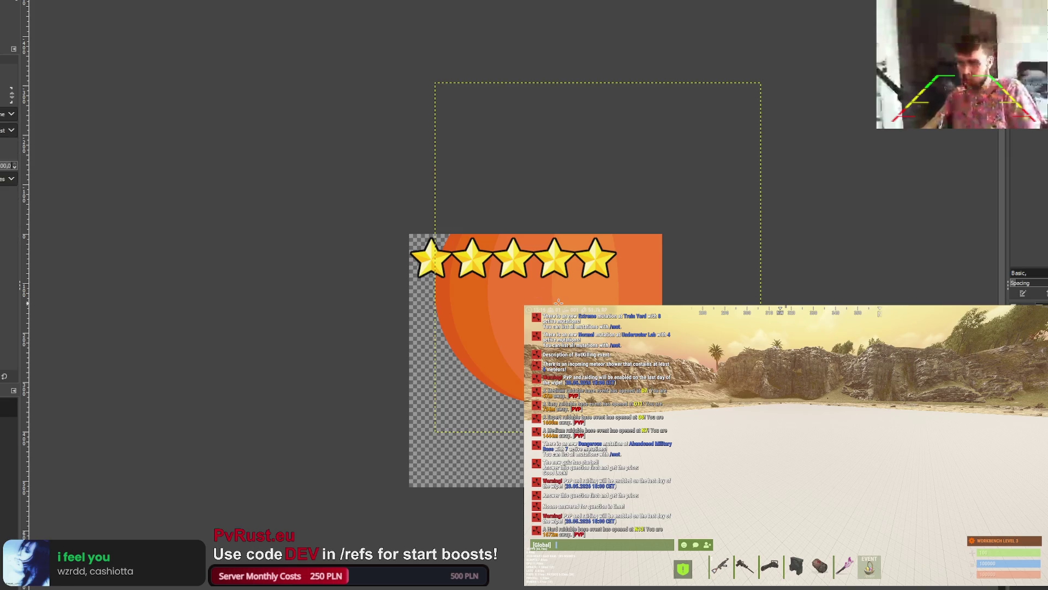
left_click(682, 265)
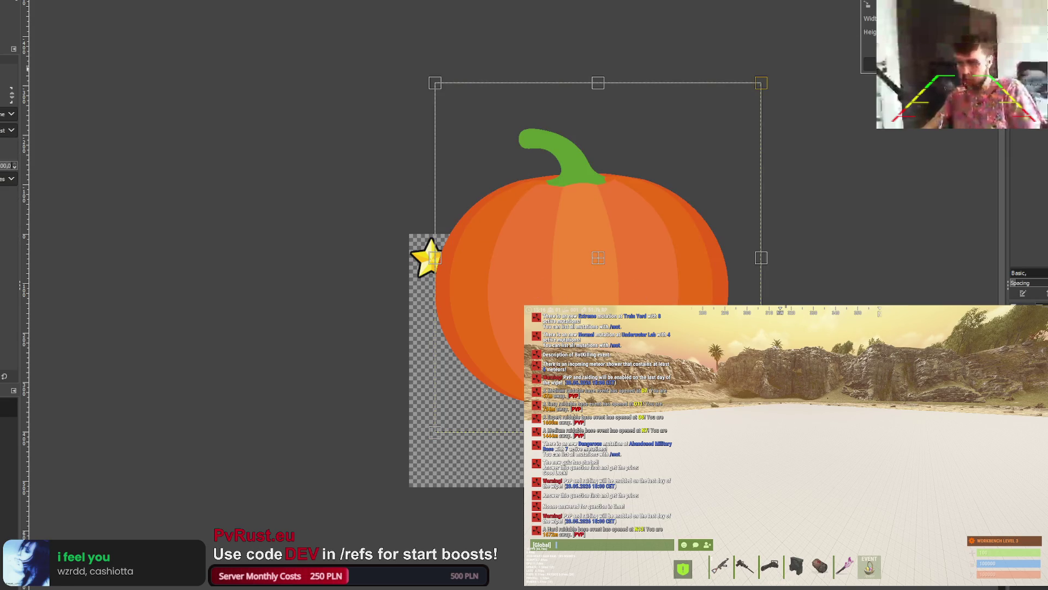
Step: Cancel the scale, put the pumpkin on its own layer, and shrink it to star size
key("Escape")
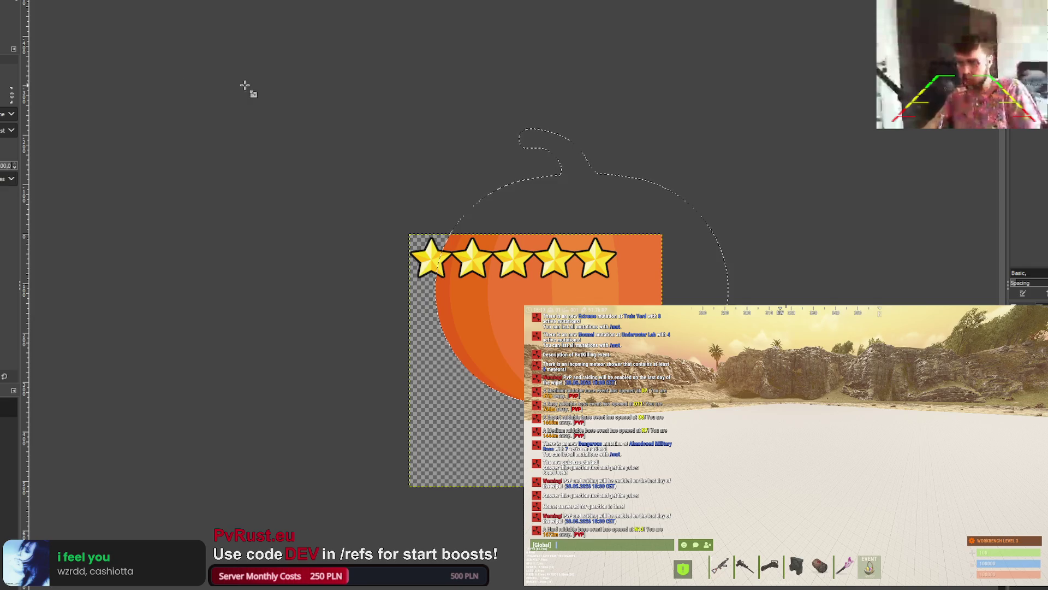
key("ctrl+shift+n")
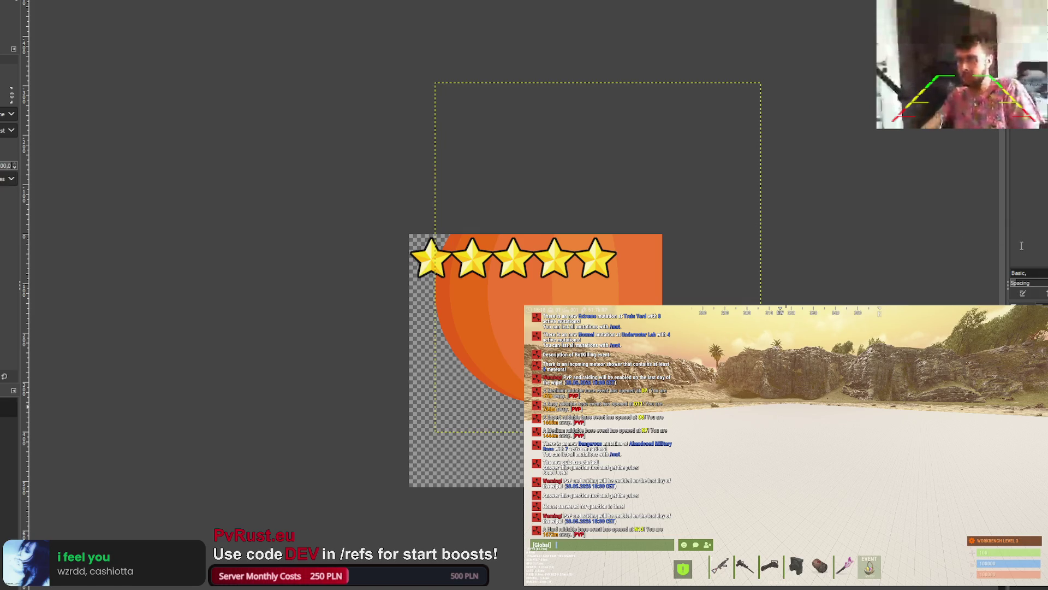
key("Delete")
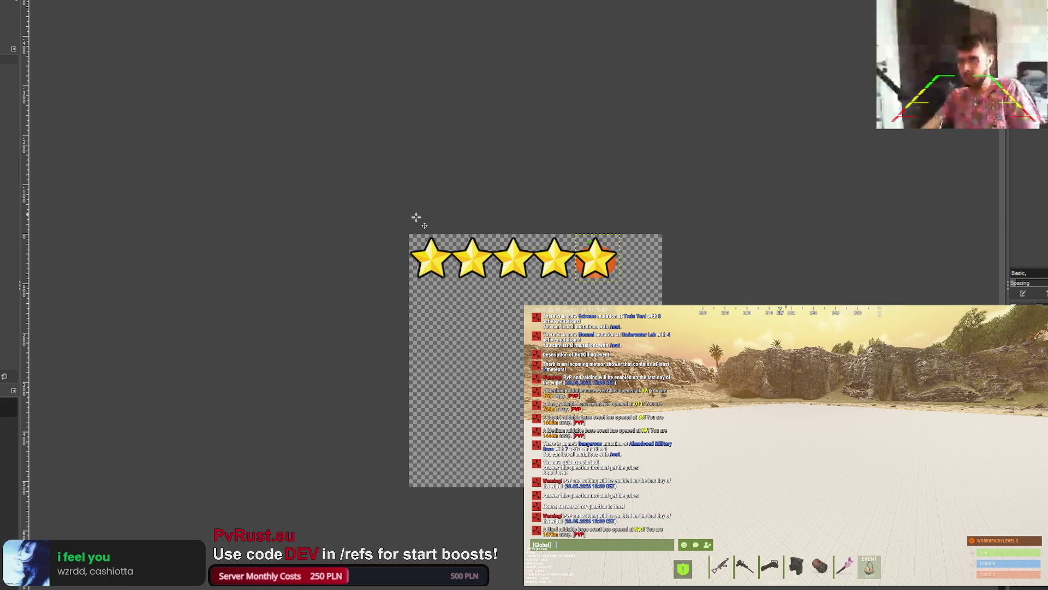
scroll(438, 229, "up", 3)
scroll(772, 295, "down", 3)
scroll(771, 296, "right", 8)
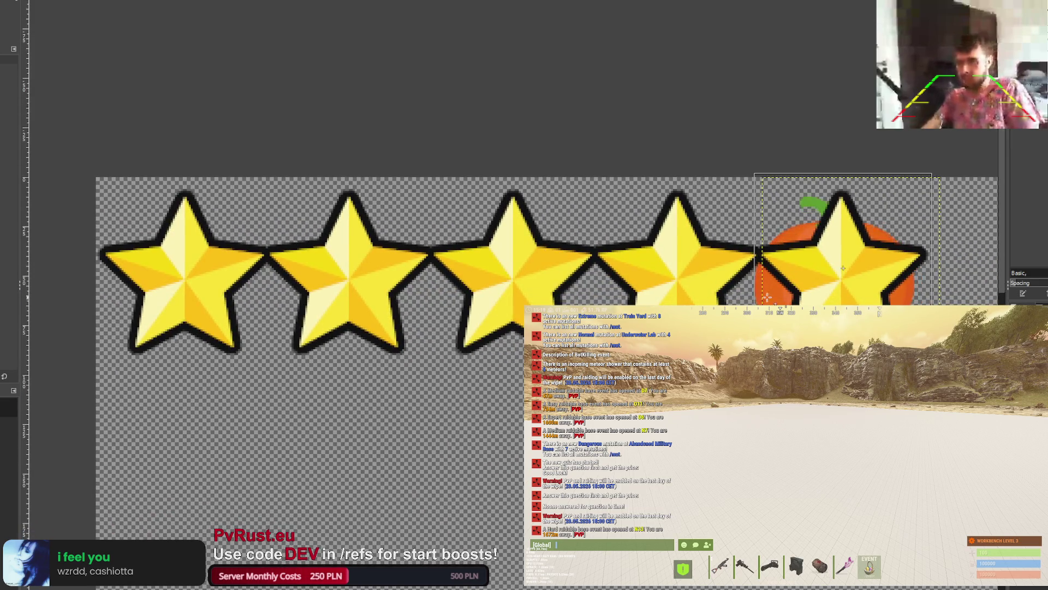
Step: Align the pumpkin behind the first star and drag a copy behind the second star
left_click_drag(771, 295, 119, 296)
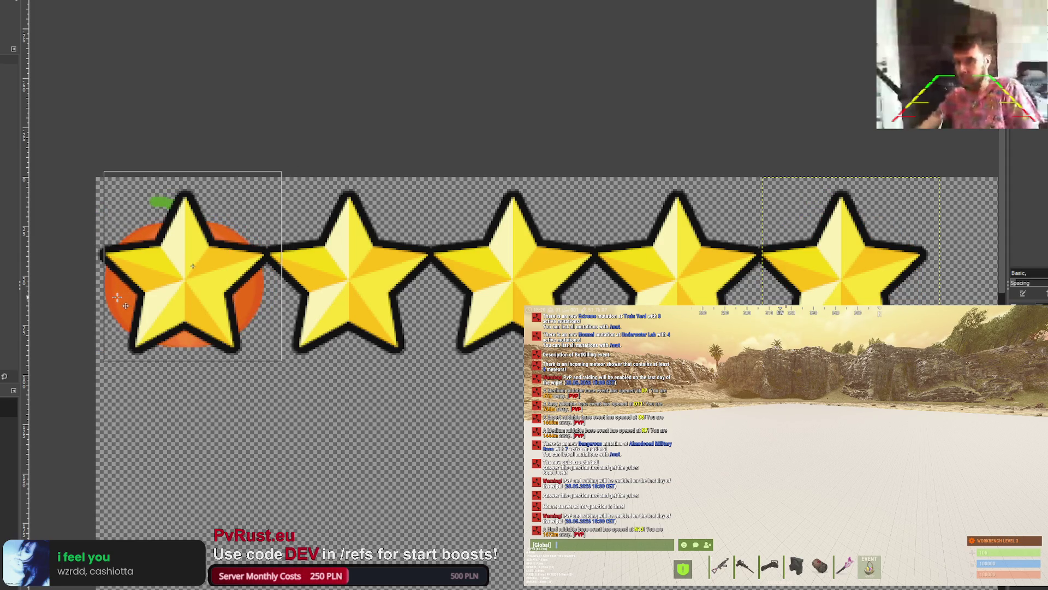
scroll(118, 295, "up", 2)
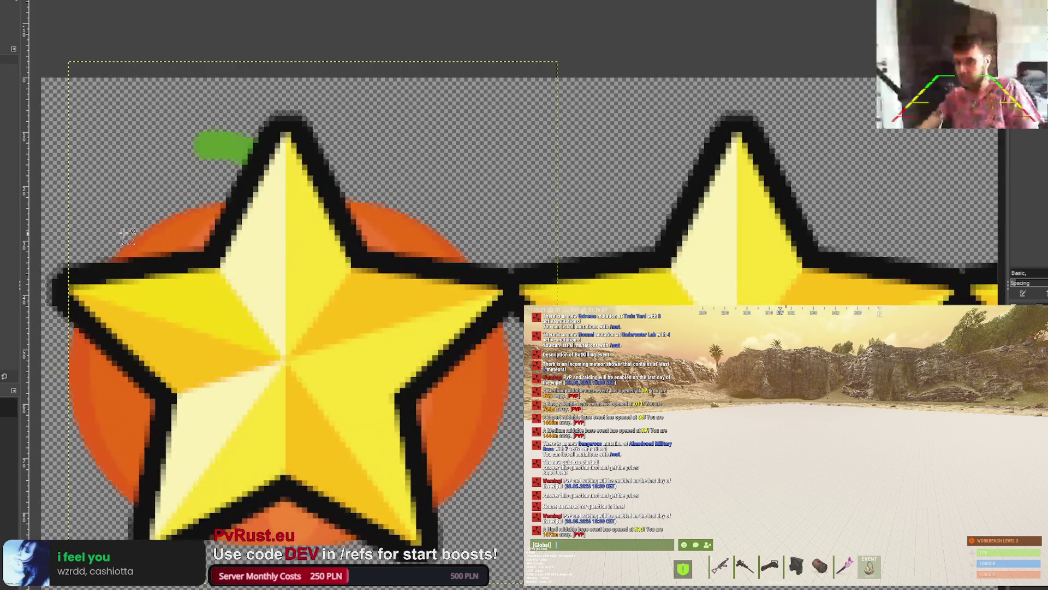
left_click_drag(115, 397, 107, 402)
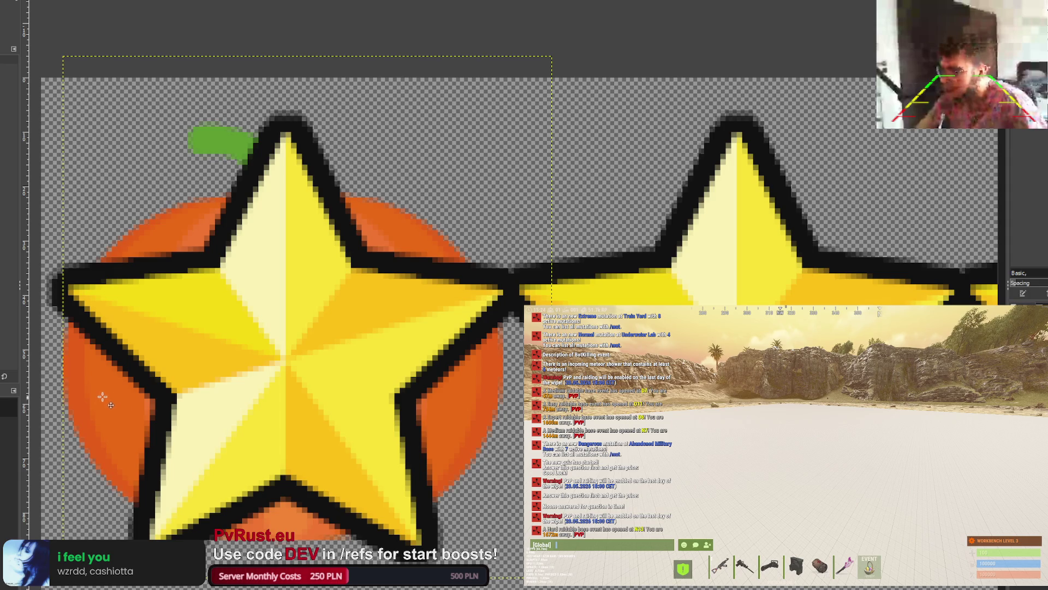
key("Right")
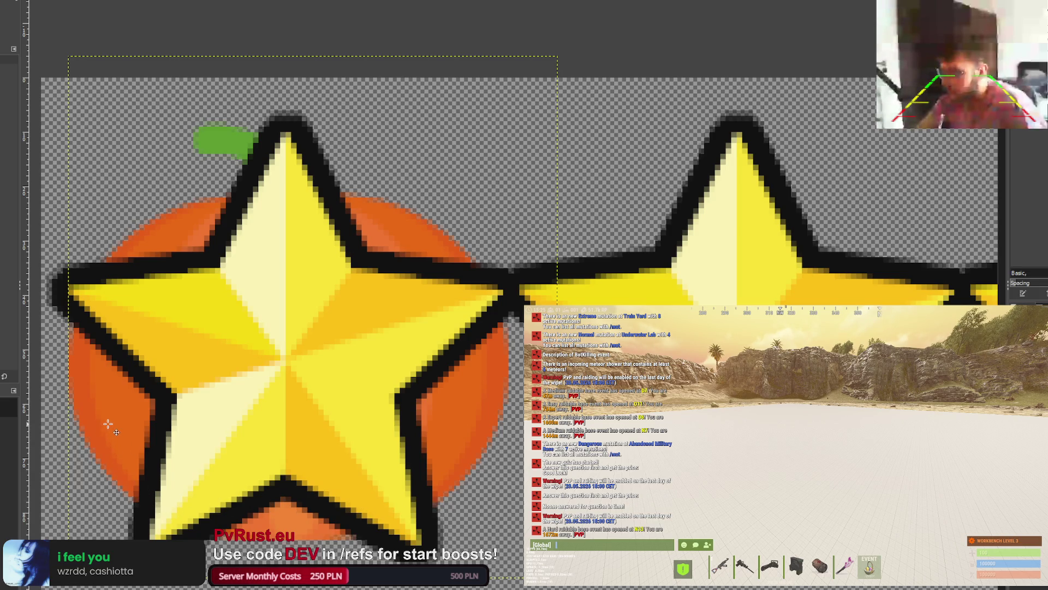
scroll(120, 423, "down", 1)
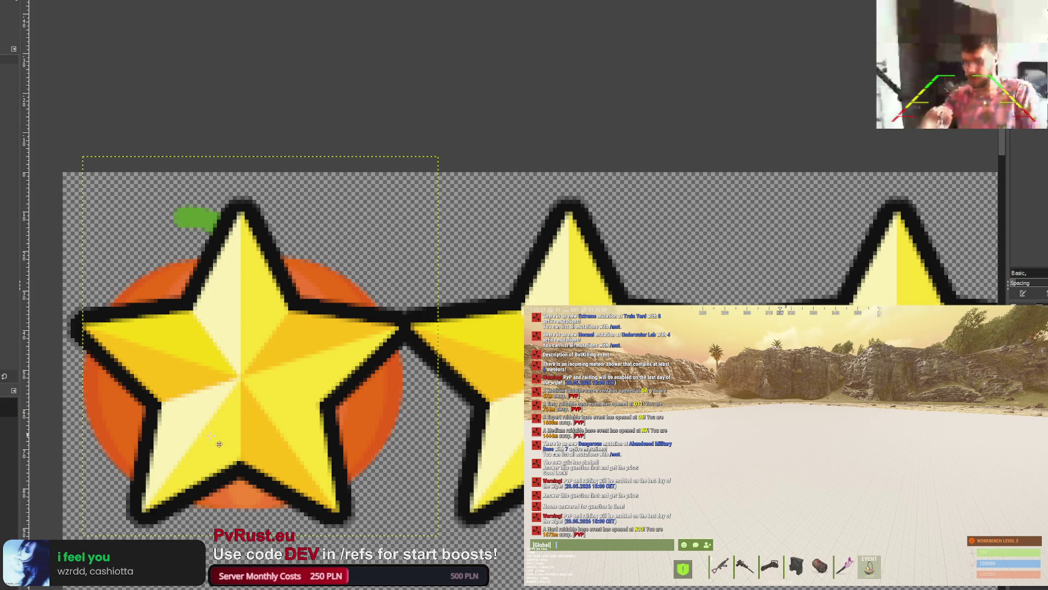
left_click_drag(126, 432, 125, 435)
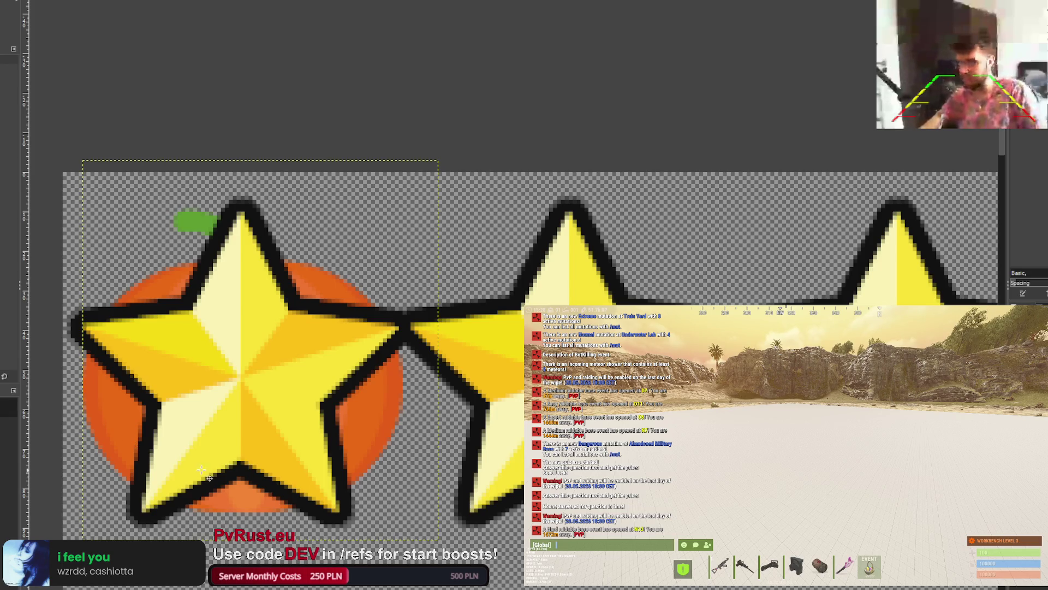
mouse_move(133, 433)
left_mouse_down()
mouse_move(244, 443)
mouse_move(453, 424)
left_mouse_up()
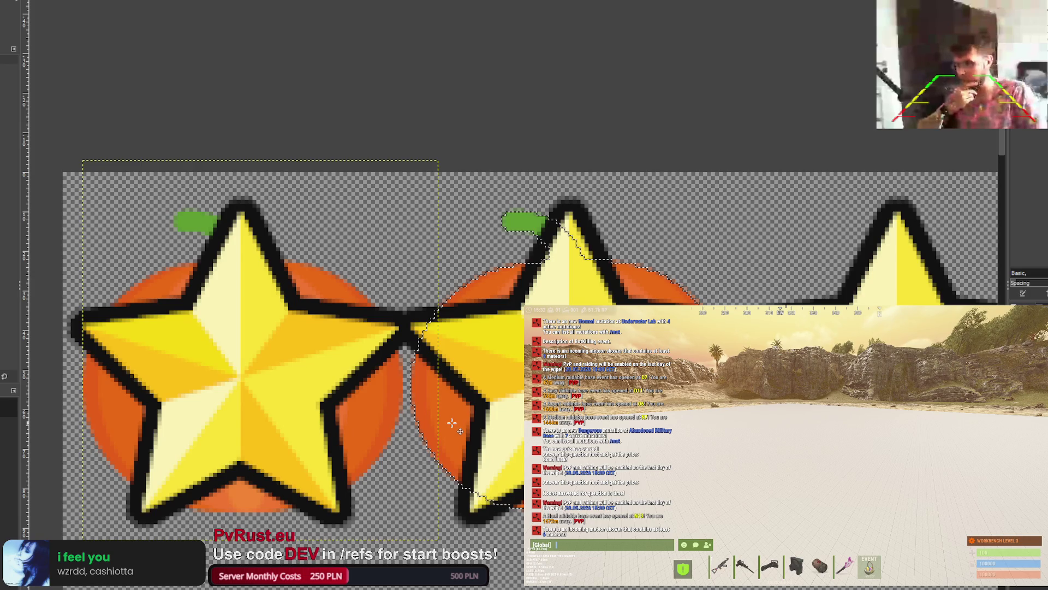
Step: Fine-tune the second pumpkin copy and drag another copy under the next star
left_click_drag(452, 422, 457, 421)
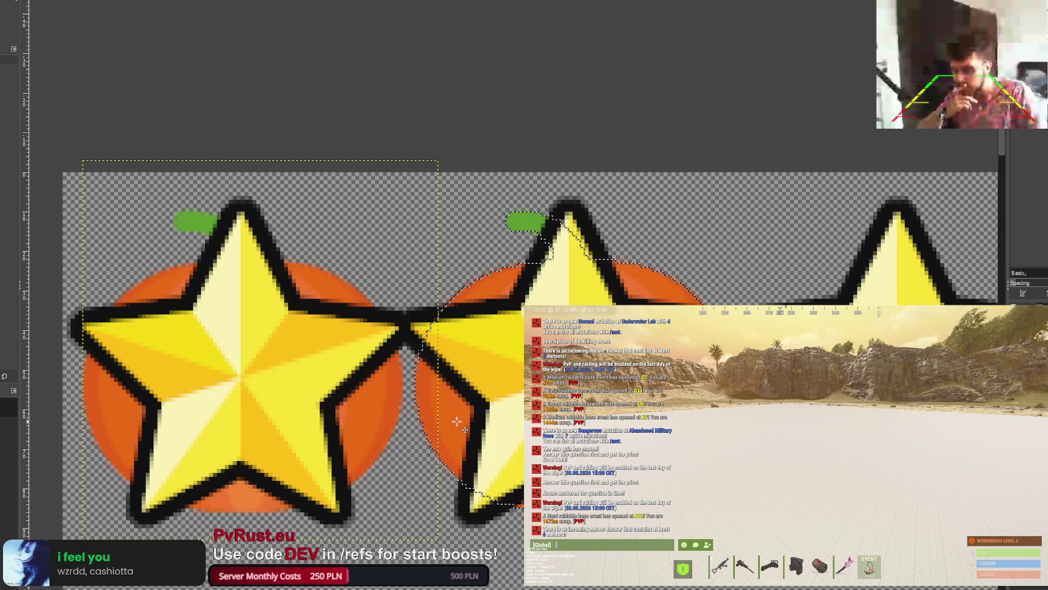
left_click_drag(457, 422, 451, 422)
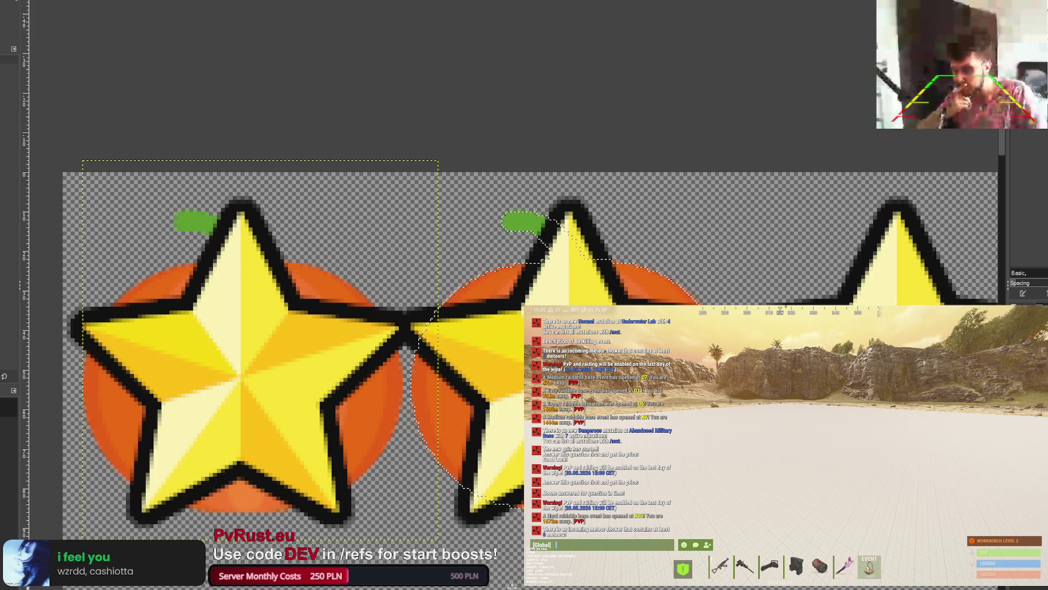
scroll(490, 525, "right", 5)
mouse_move(490, 525)
left_mouse_down()
mouse_move(840, 525)
mouse_move(822, 525)
left_mouse_up()
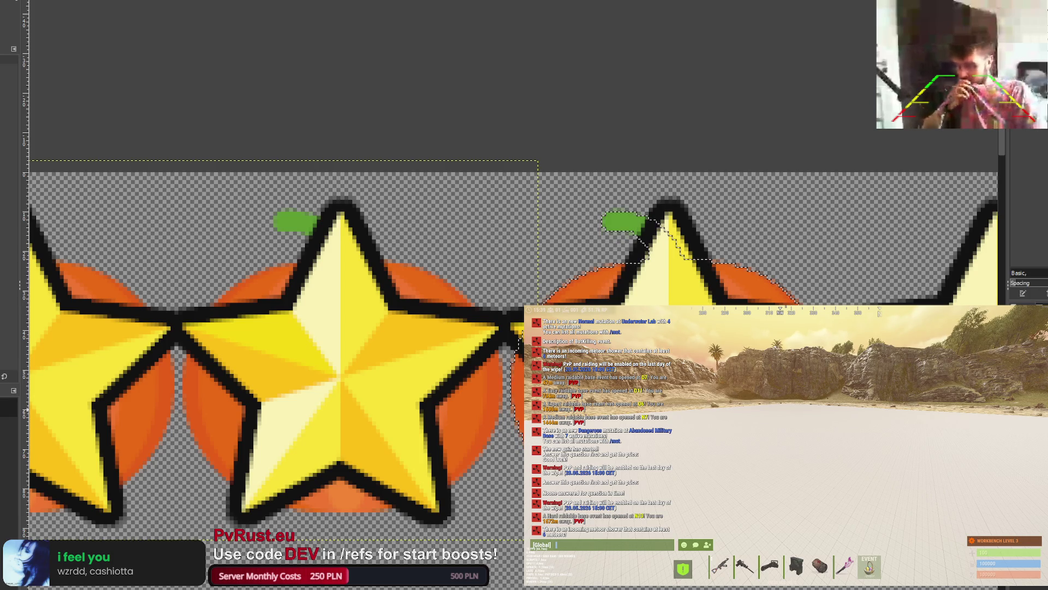
Step: Place a pumpkin copy behind the rightmost star, nudge it into line, and anchor it
left_click_drag(623, 221, 954, 214)
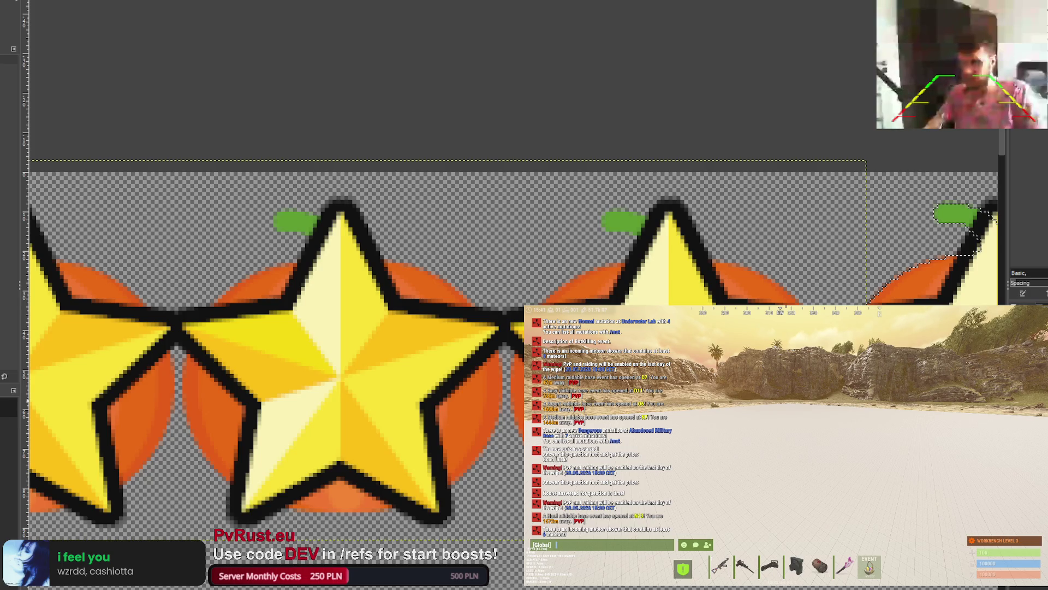
key("Down")
key("Down")
key("Left")
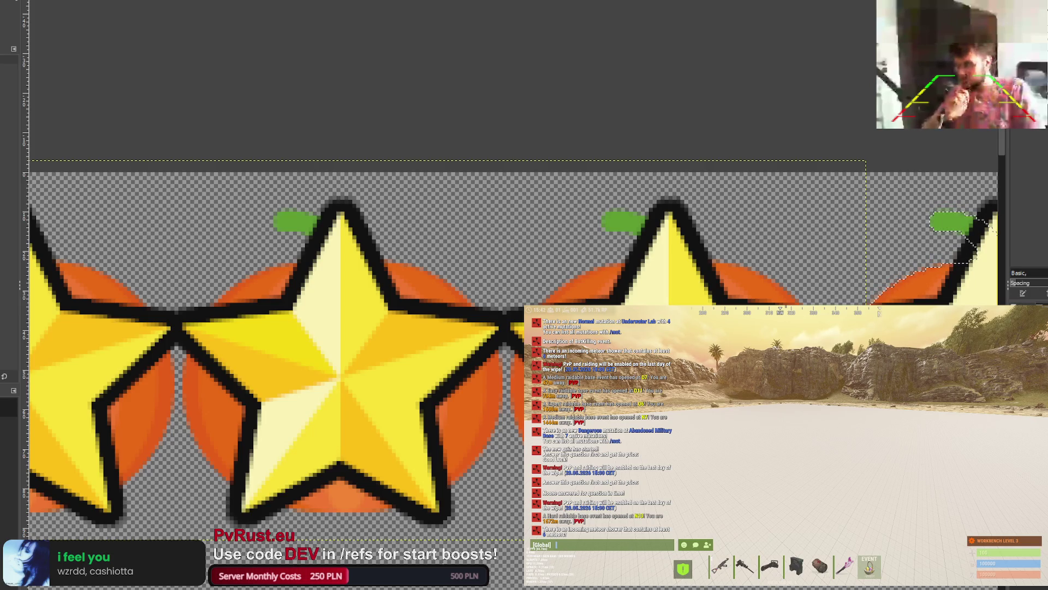
key("ctrl+z")
key("ctrl+z")
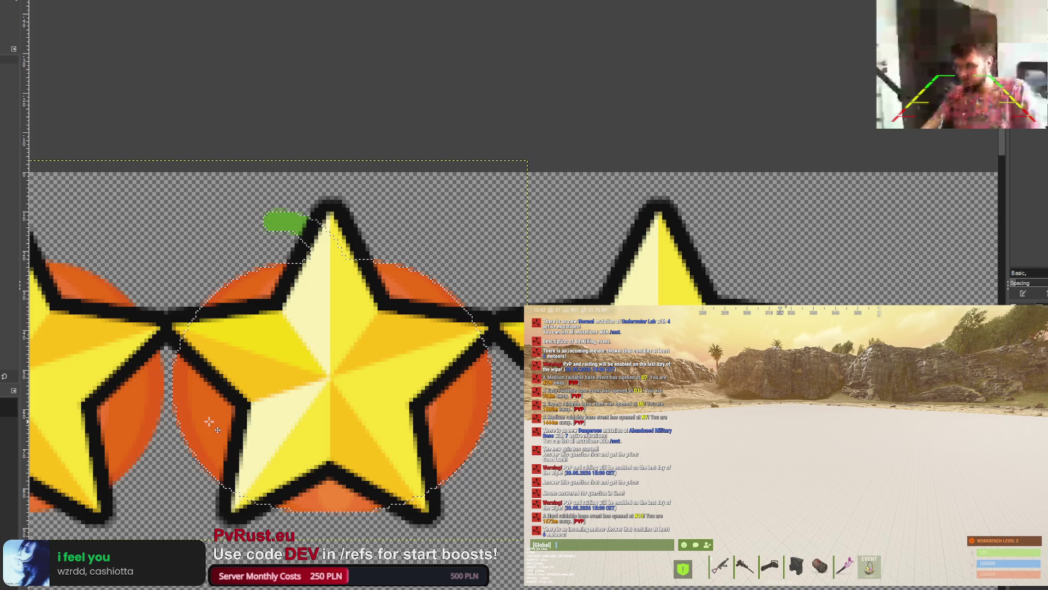
key("Right")
key("Down")
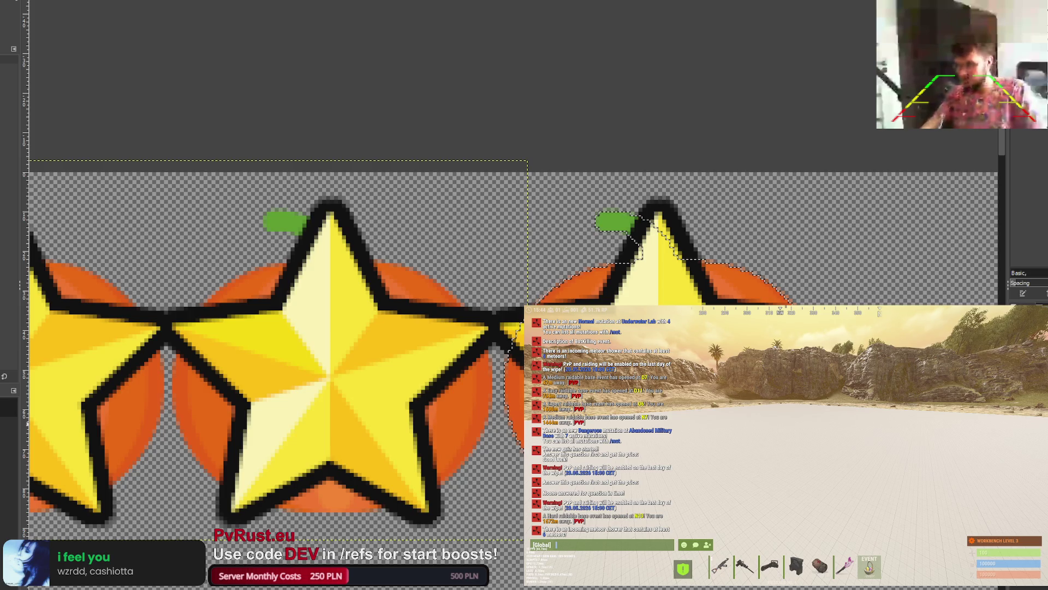
key("Left")
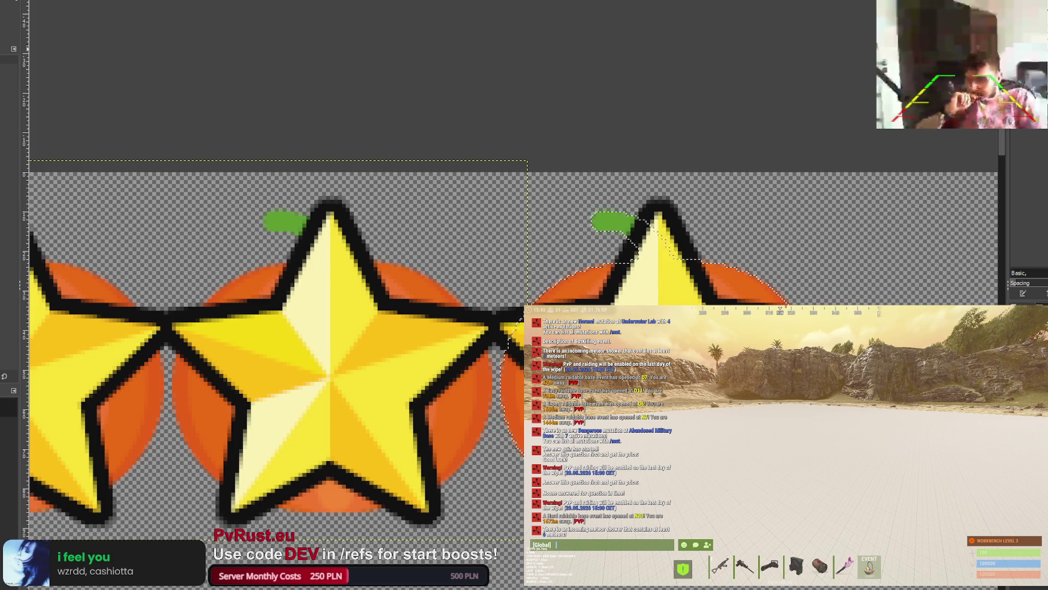
key("ctrl+shift+a")
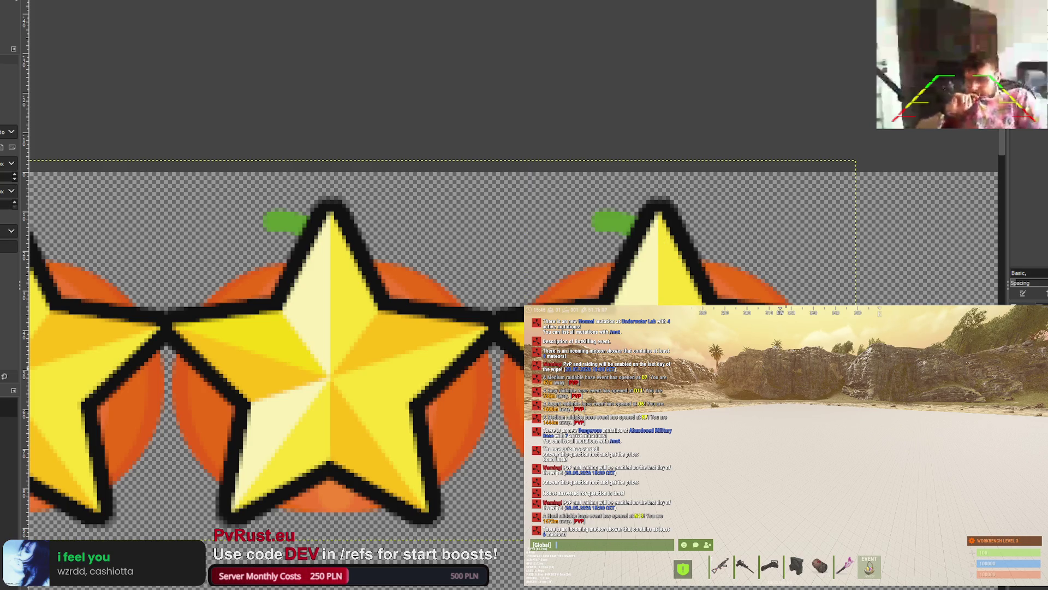
scroll(529, 426, "down", 3)
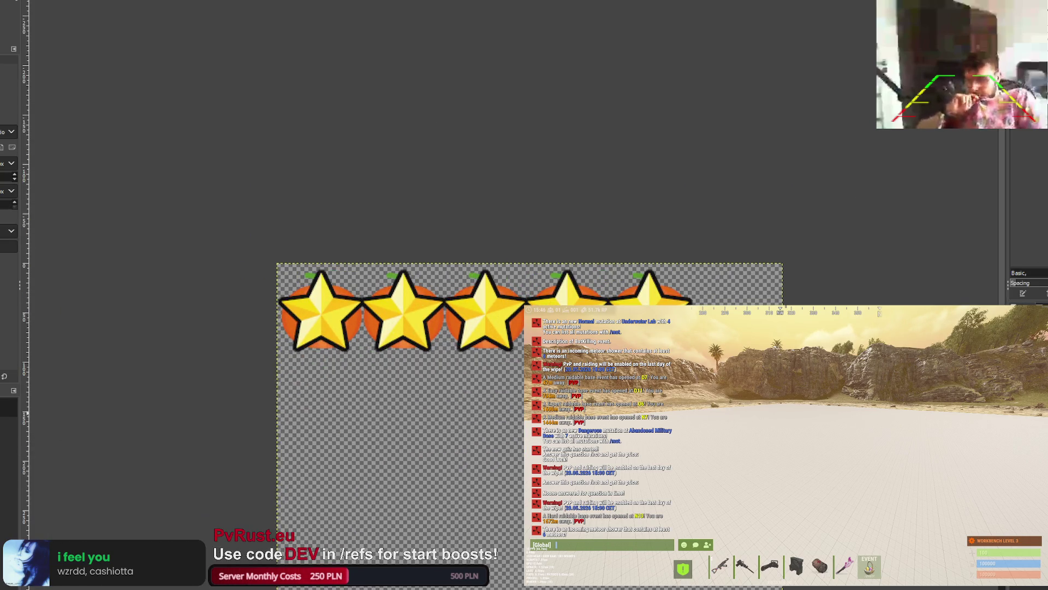
Step: Hide the stars, select the pumpkin shapes, and paint a black outline around them
key("Delete")
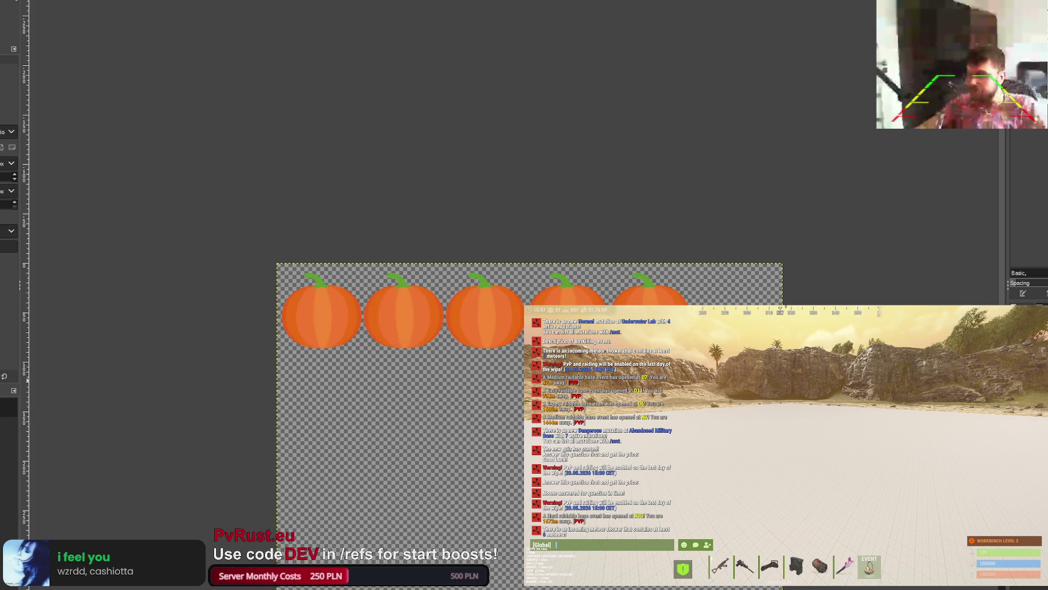
key("alt+l")
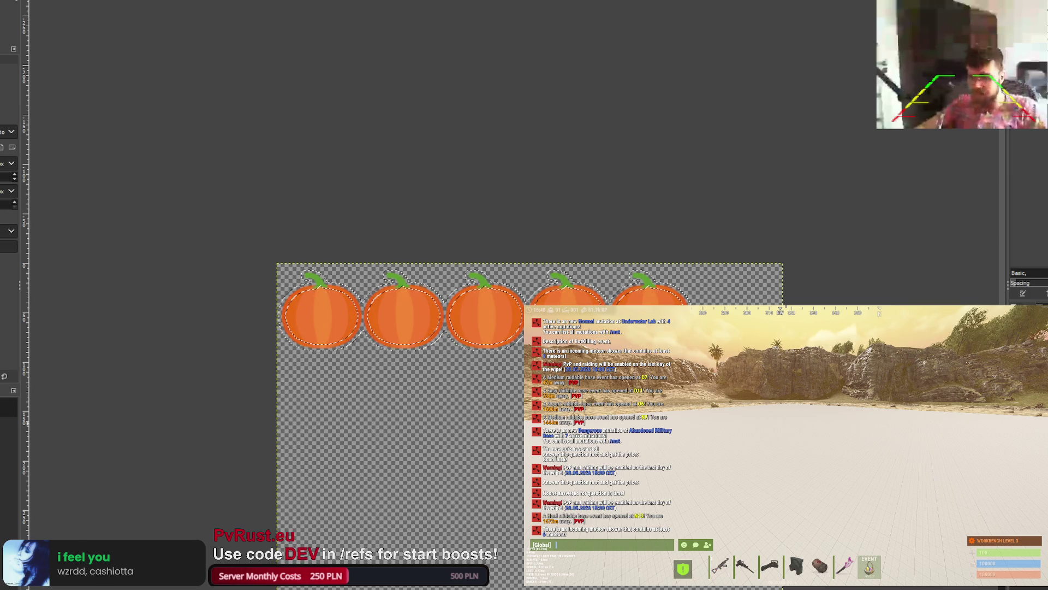
key("p")
left_click_drag(323, 308, 772, 262)
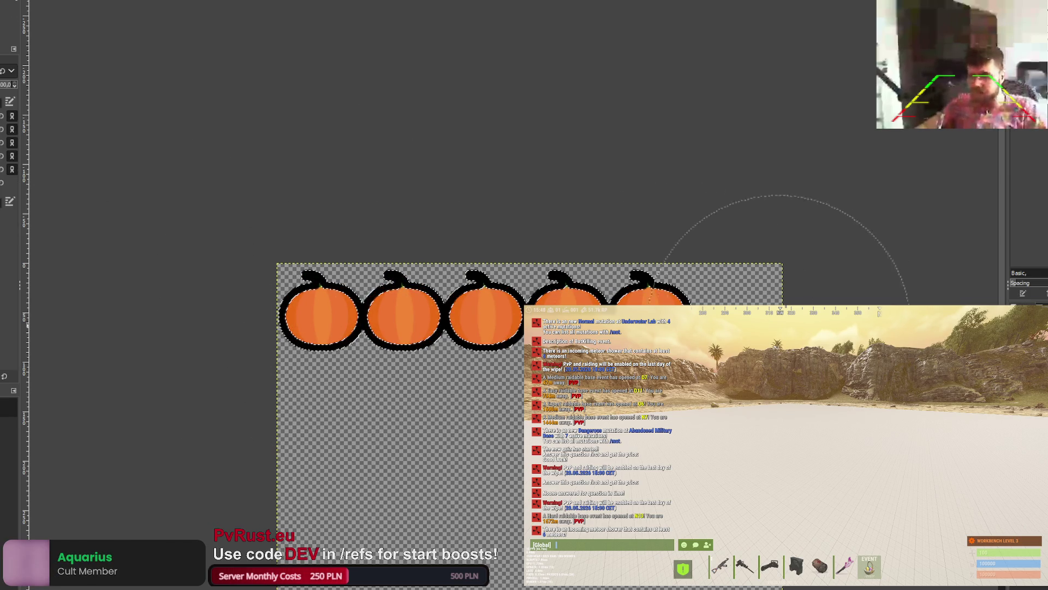
Step: Undo the paint covering the green stems and zoom in on the pumpkin row
key("ctrl+z")
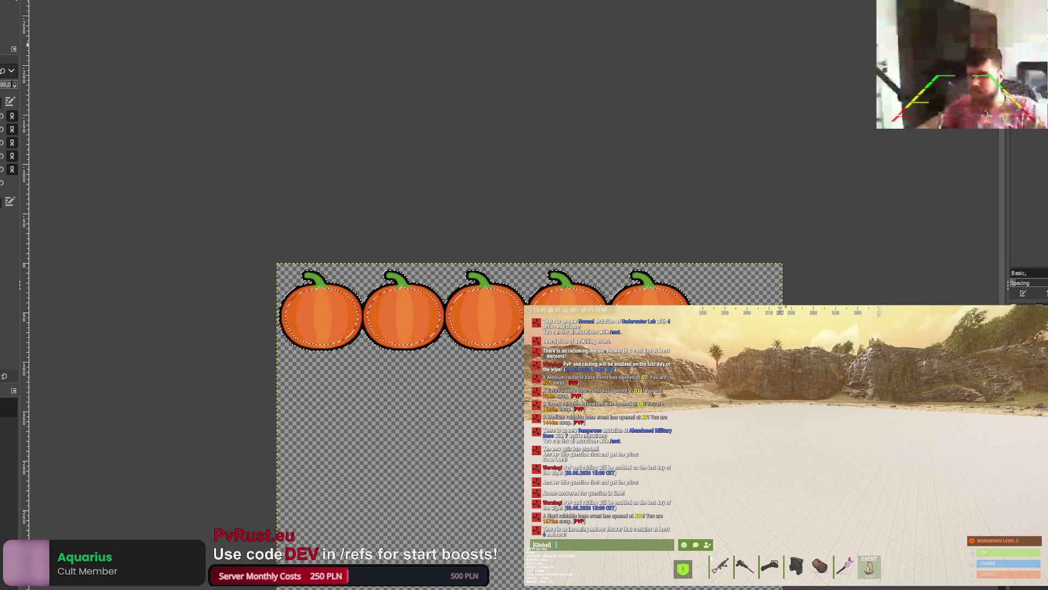
key("r")
scroll(325, 150, "down", 1)
scroll(326, 249, "up", 2)
scroll(347, 293, "down", 3)
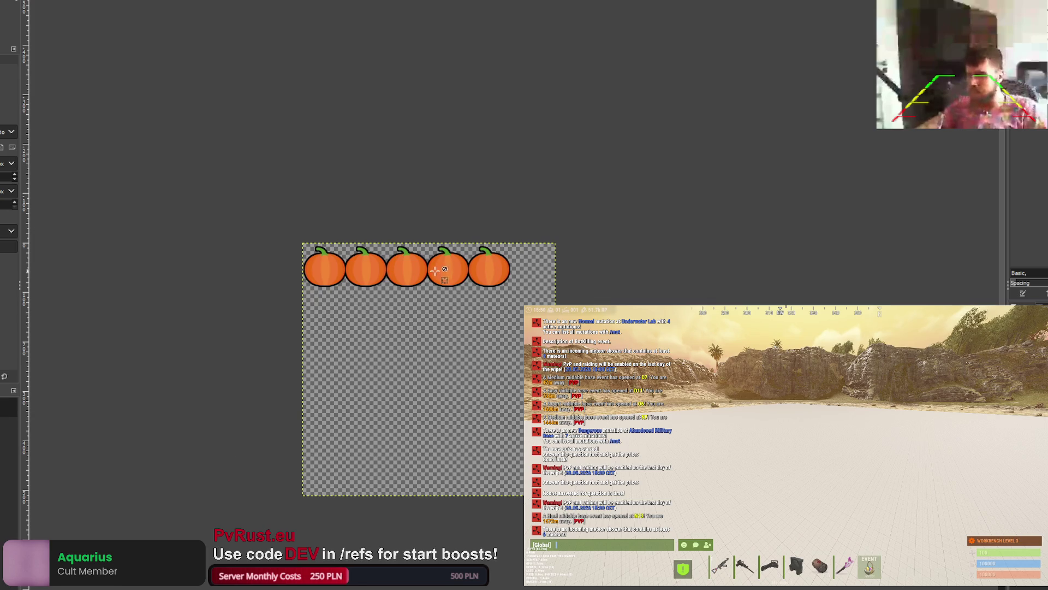
scroll(431, 271, "up", 10)
scroll(408, 227, "down", 8)
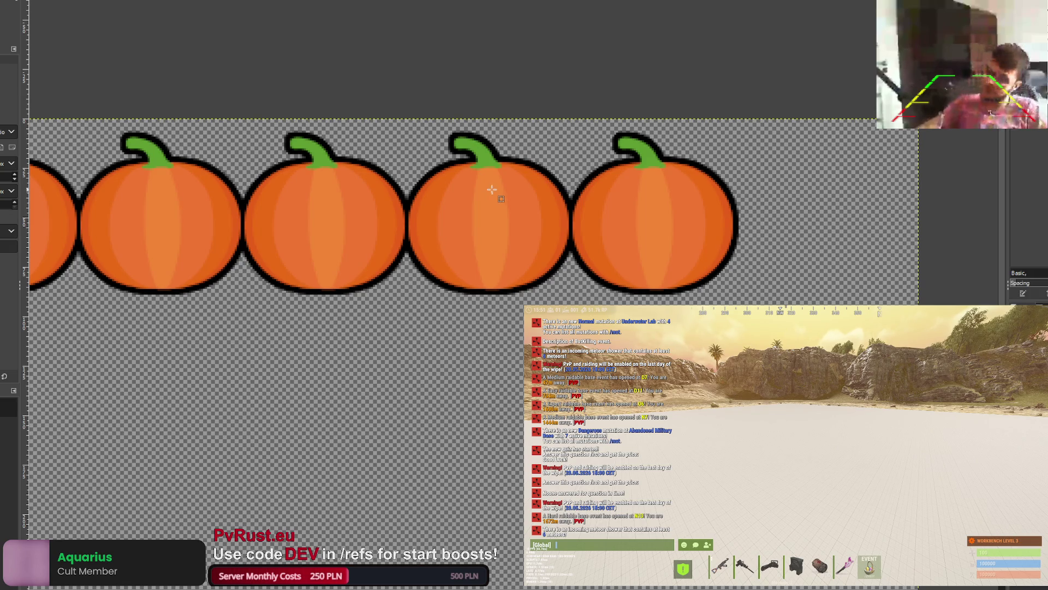
scroll(491, 187, "down", 5)
scroll(478, 177, "up", 2)
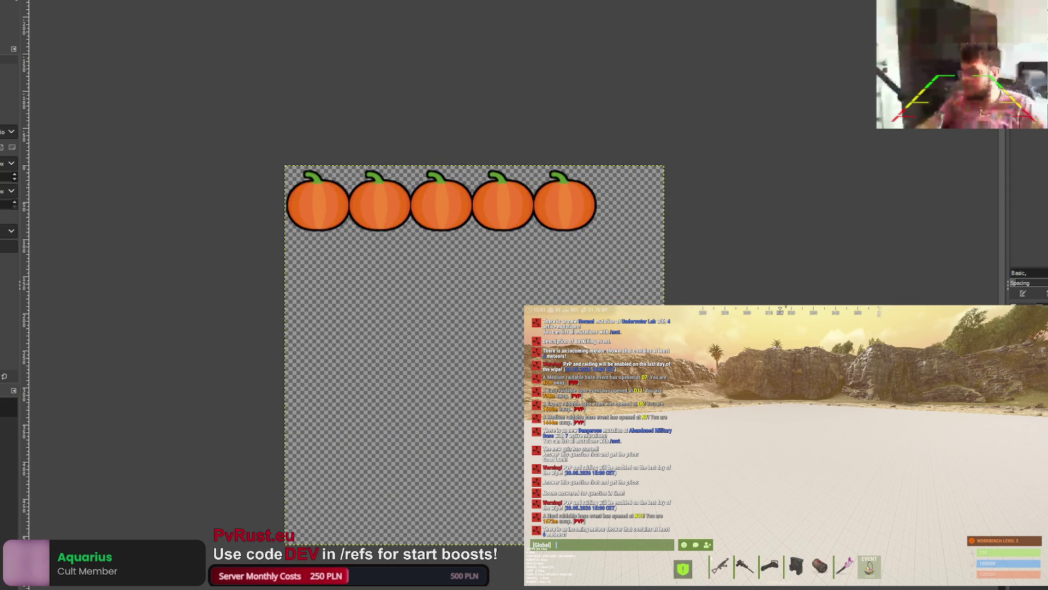
scroll(341, 190, "up", 2)
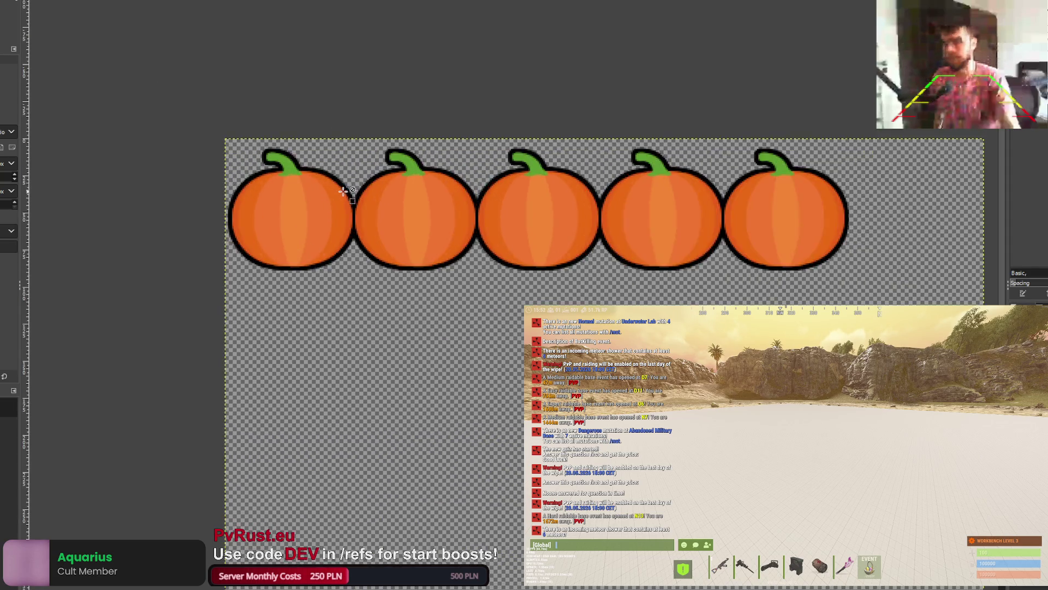
scroll(340, 191, "down", 1)
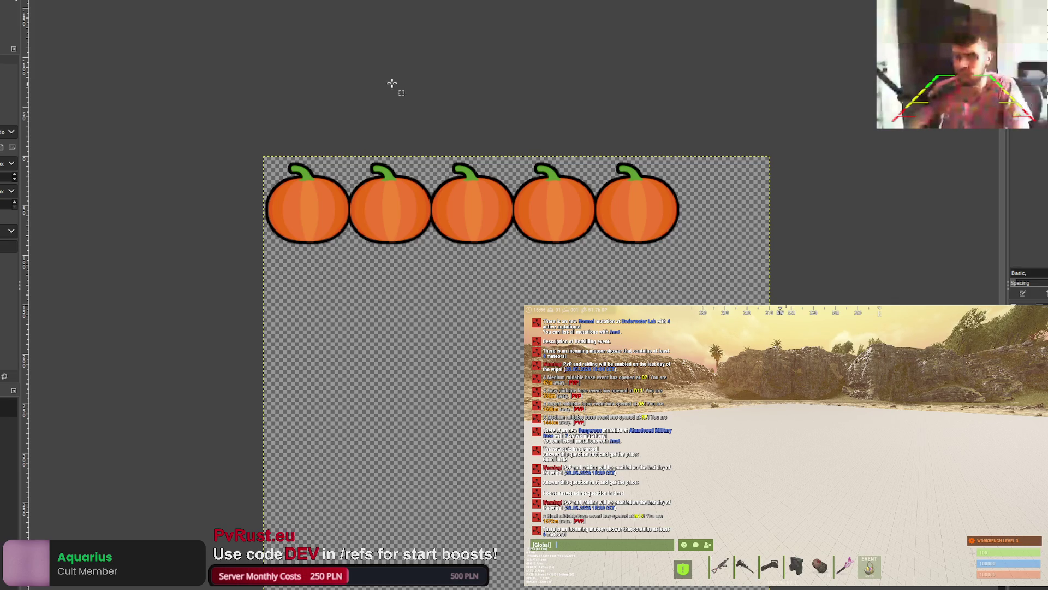
mouse_move(346, 142)
left_mouse_down()
mouse_move(573, 159)
mouse_move(715, 266)
left_mouse_up()
Step: Toggle undo and redo to compare the orange and light grey pumpkins
left_click(359, 133)
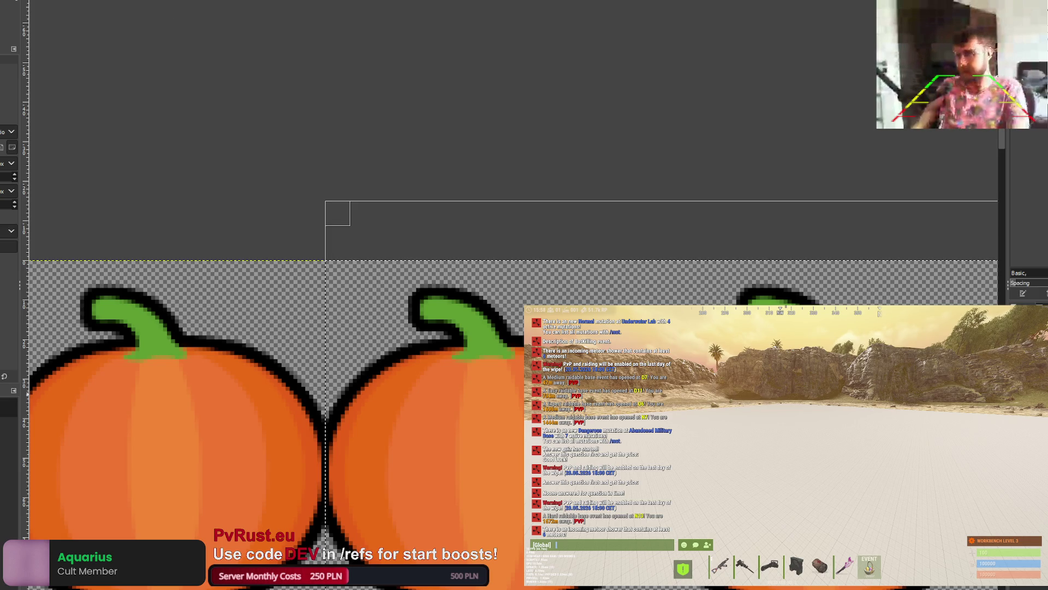
scroll(717, 227, "down", 2)
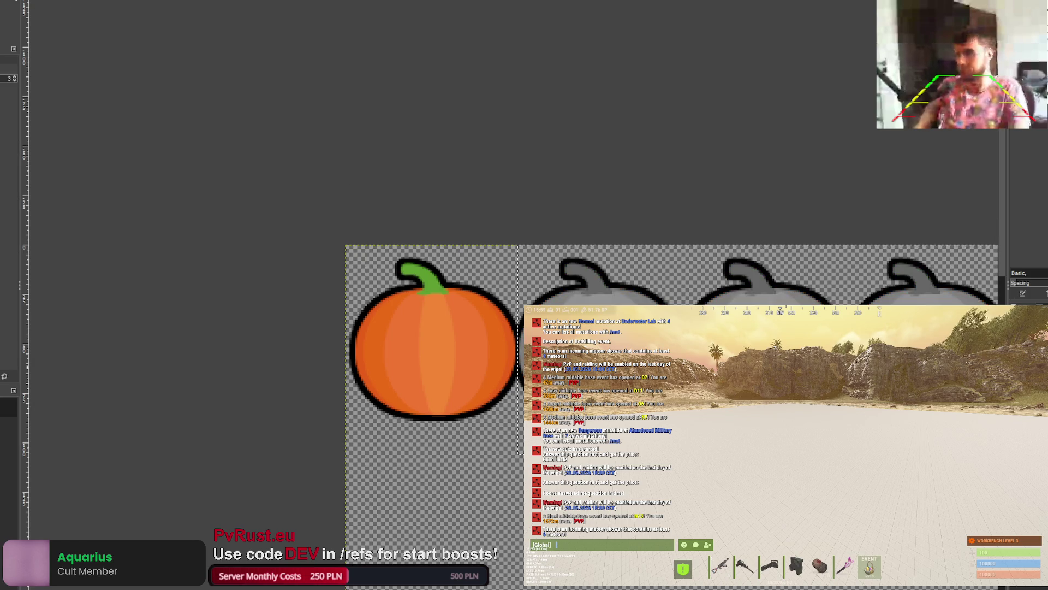
scroll(625, 365, "down", 2)
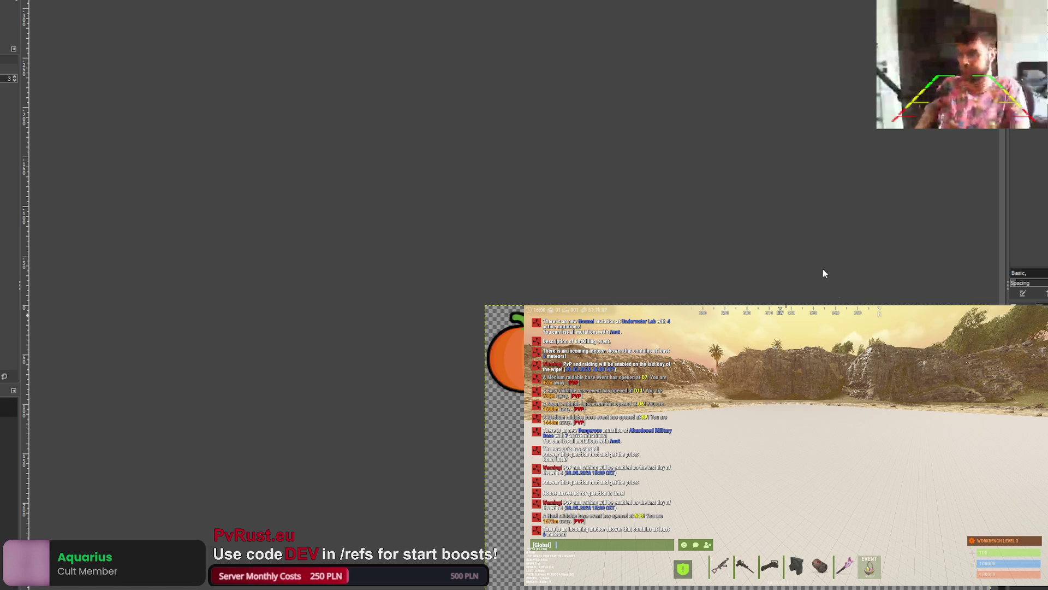
scroll(683, 365, "up", 2)
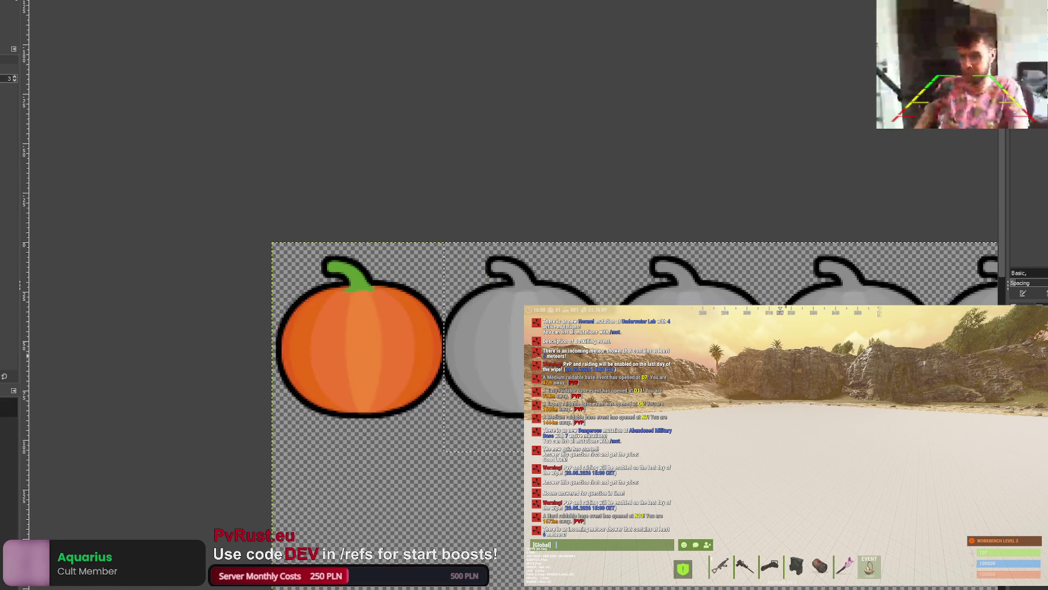
key("ctrl+z")
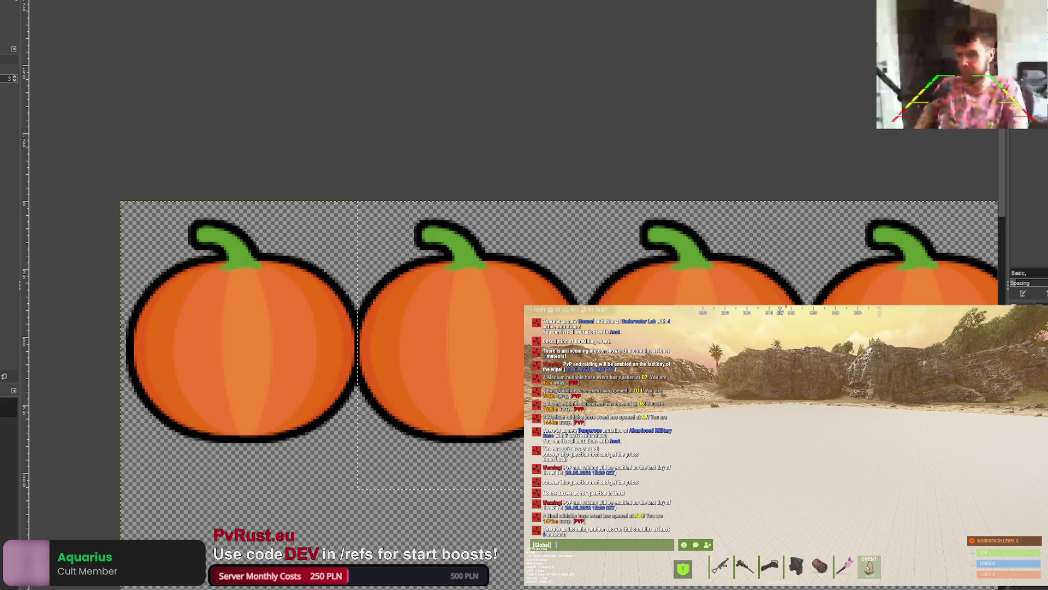
key("ctrl+y")
scroll(628, 354, "down", 1)
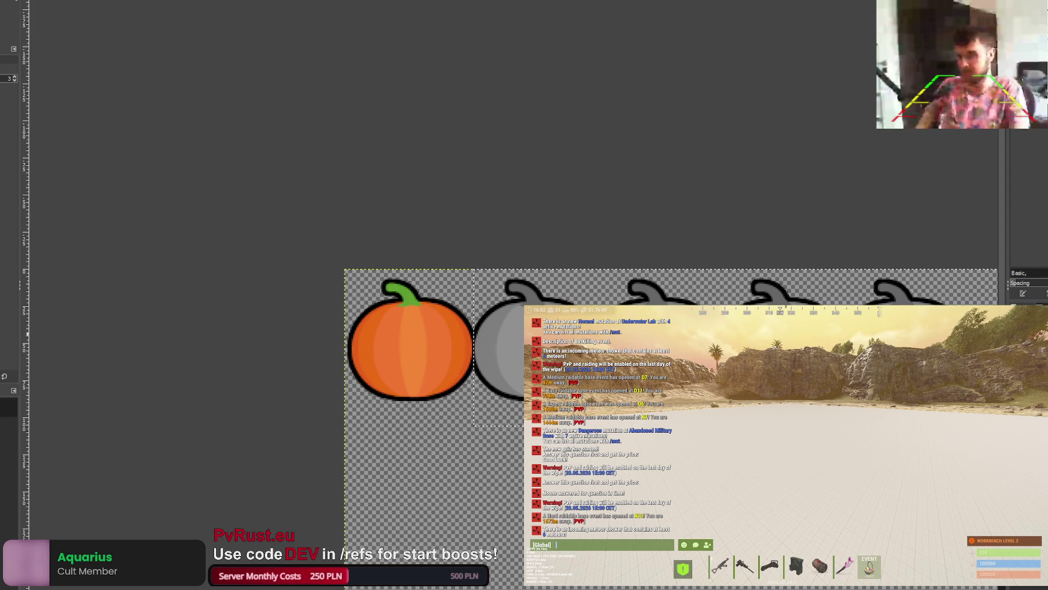
key("ctrl+z")
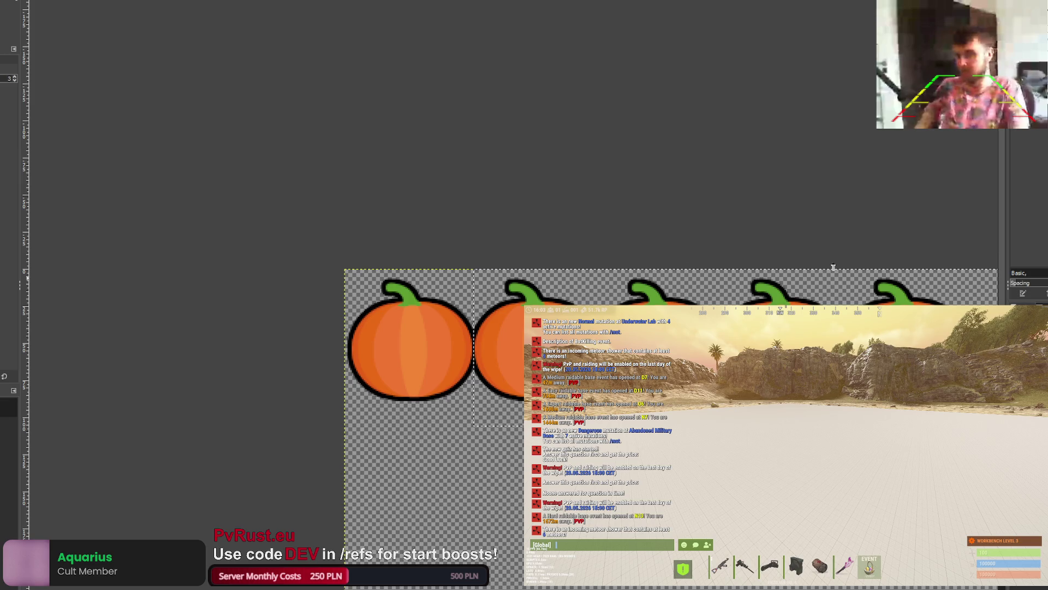
key("ctrl+y")
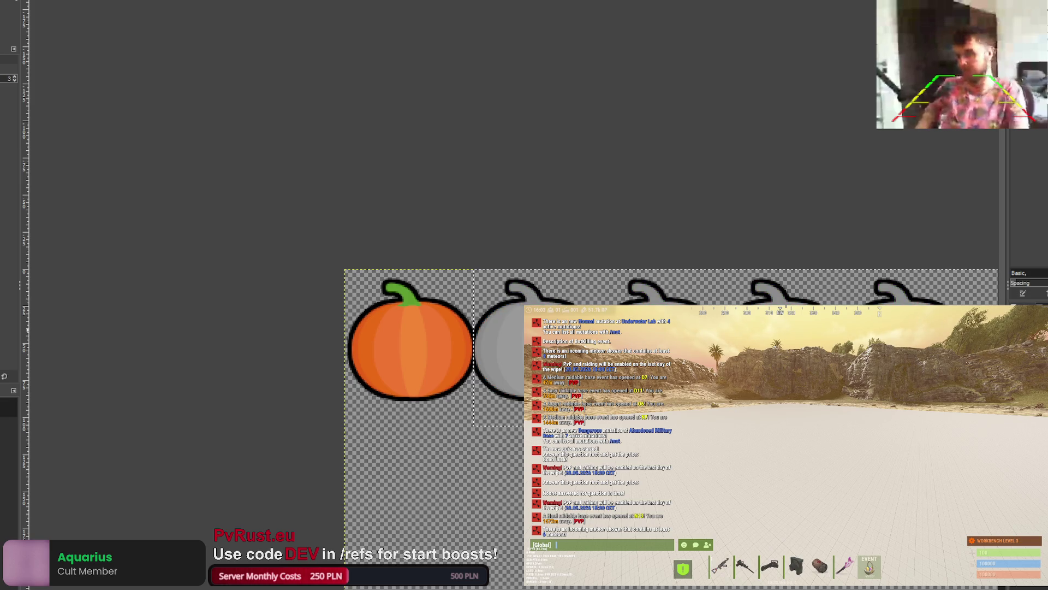
key("ctrl+z")
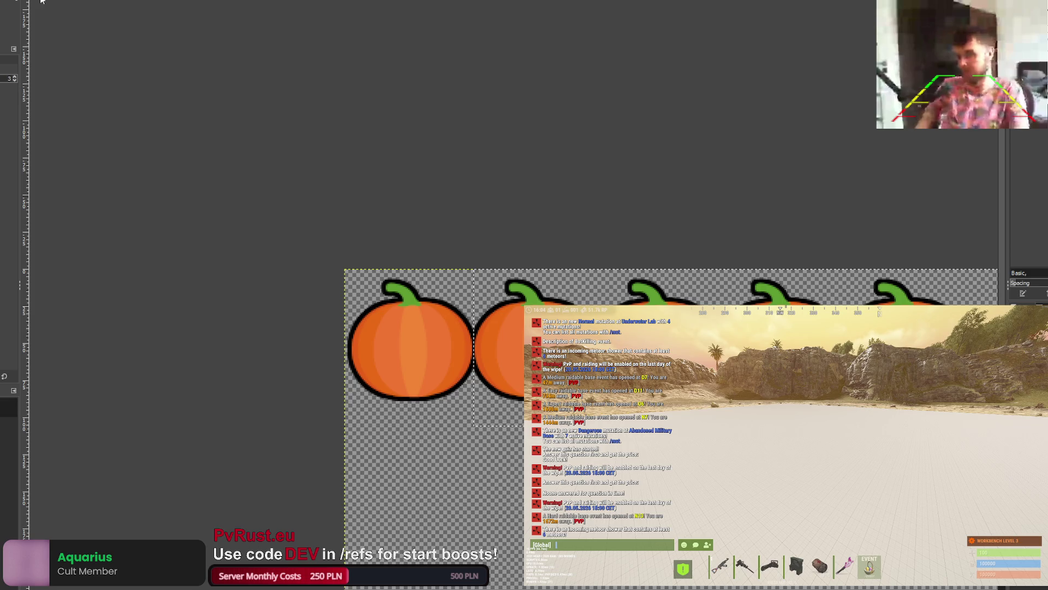
key("ctrl+y")
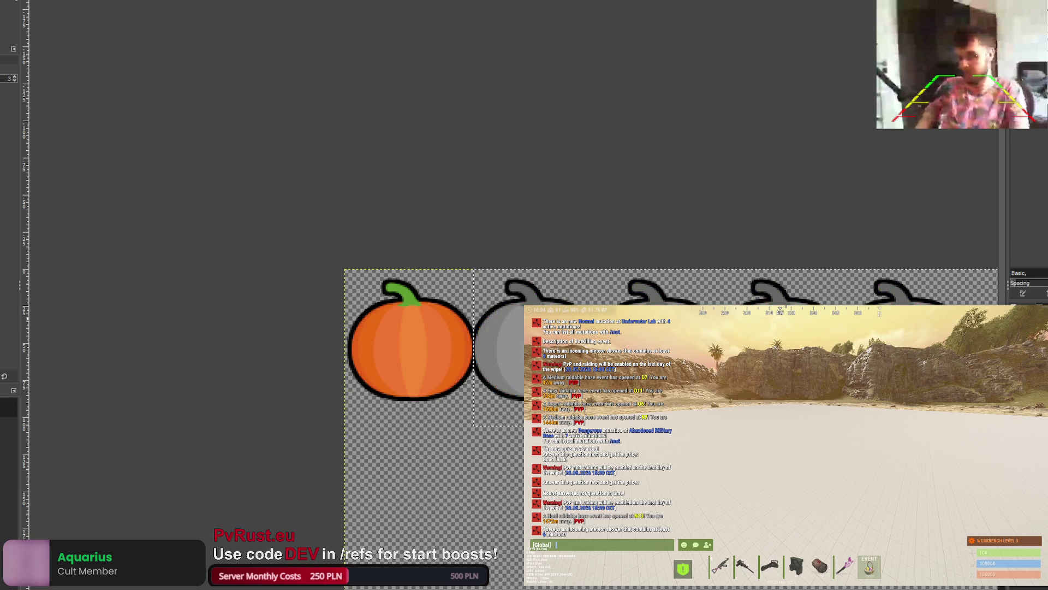
Step: Trial a darker grey Curves result on the pumpkins, undoing and reapplying it
scroll(555, 312, "up", 3)
scroll(555, 312, "down", 10)
scroll(548, 320, "up", 5)
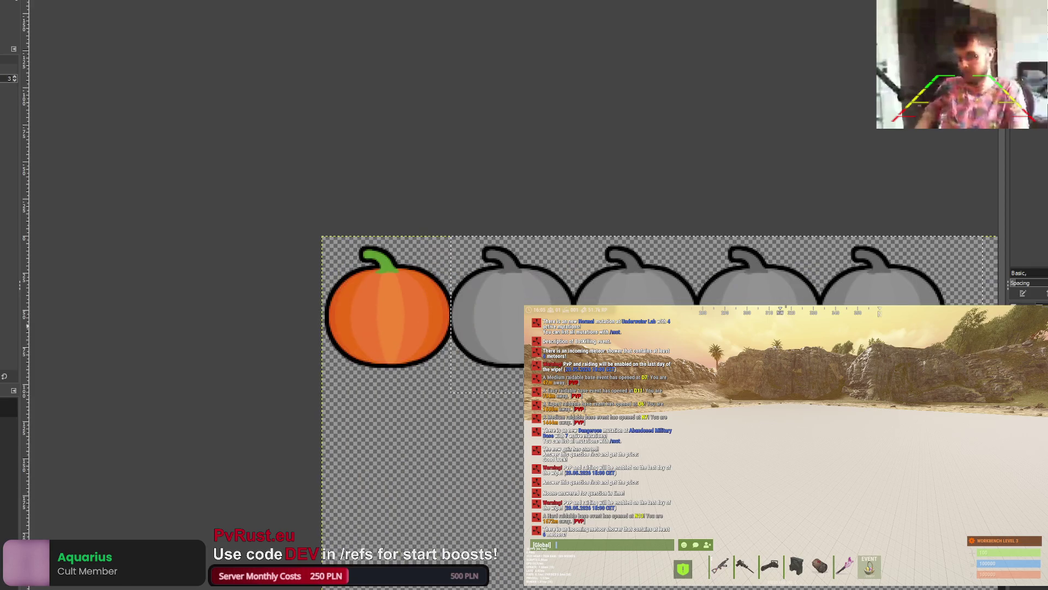
key("ctrl+f")
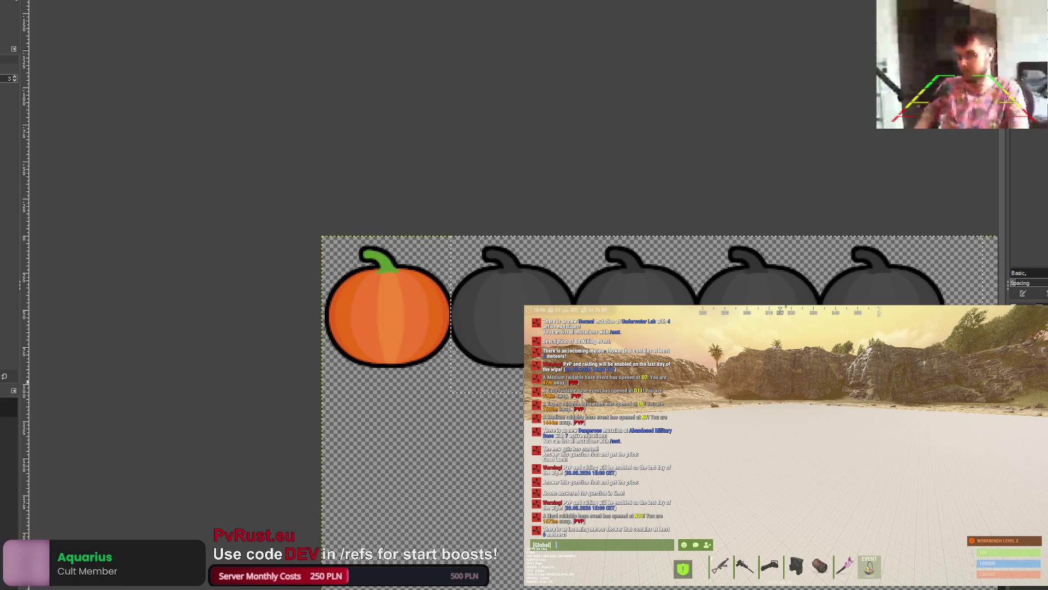
key("ctrl+z")
key("ctrl+f")
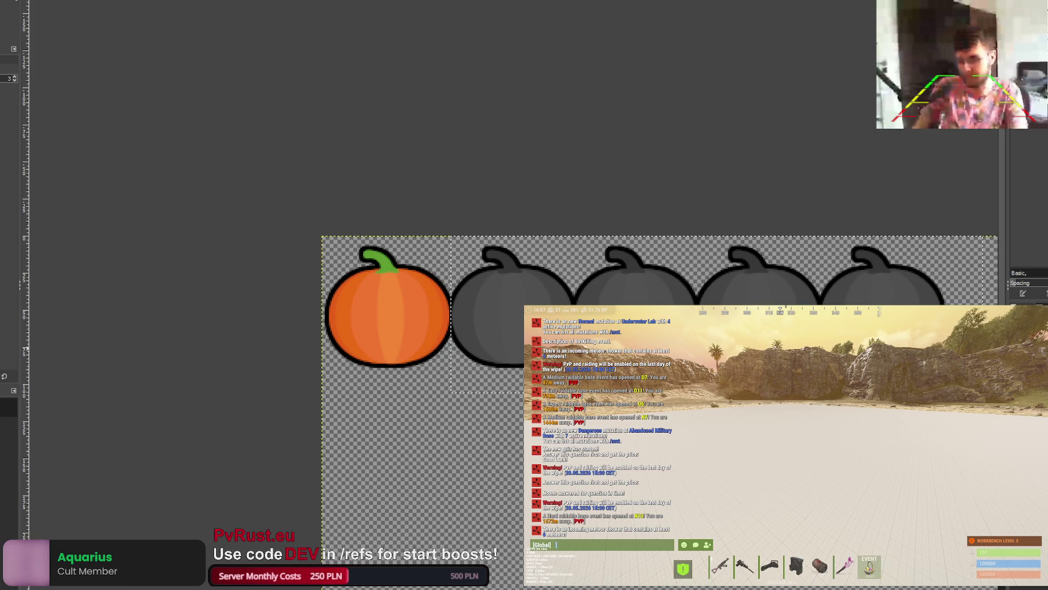
key("minus")
key("minus")
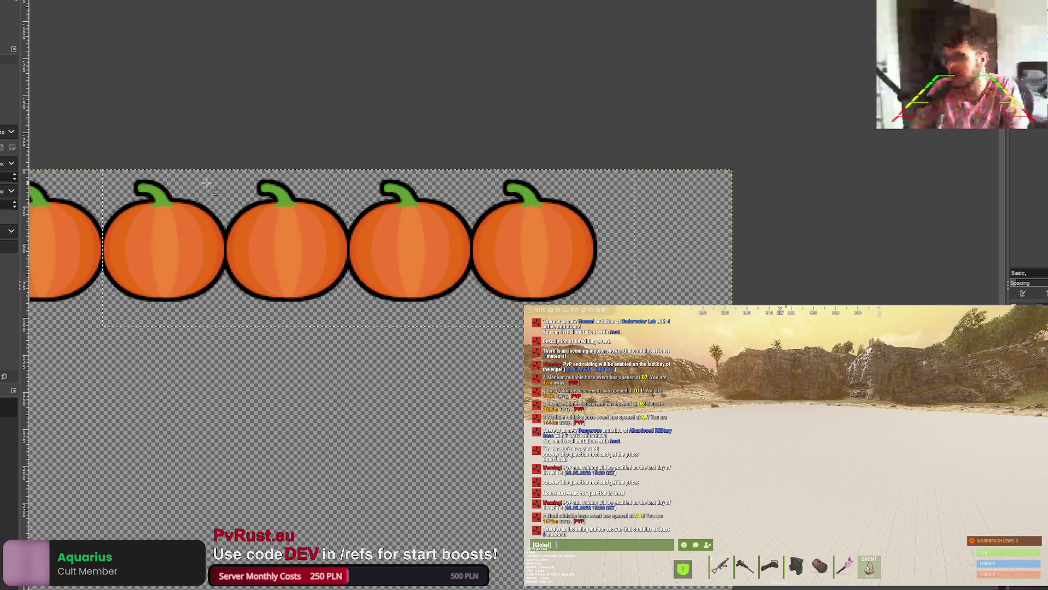
Step: Trial greying and darkening three selected pumpkins, then restore them to orange
scroll(217, 202, "up", 2)
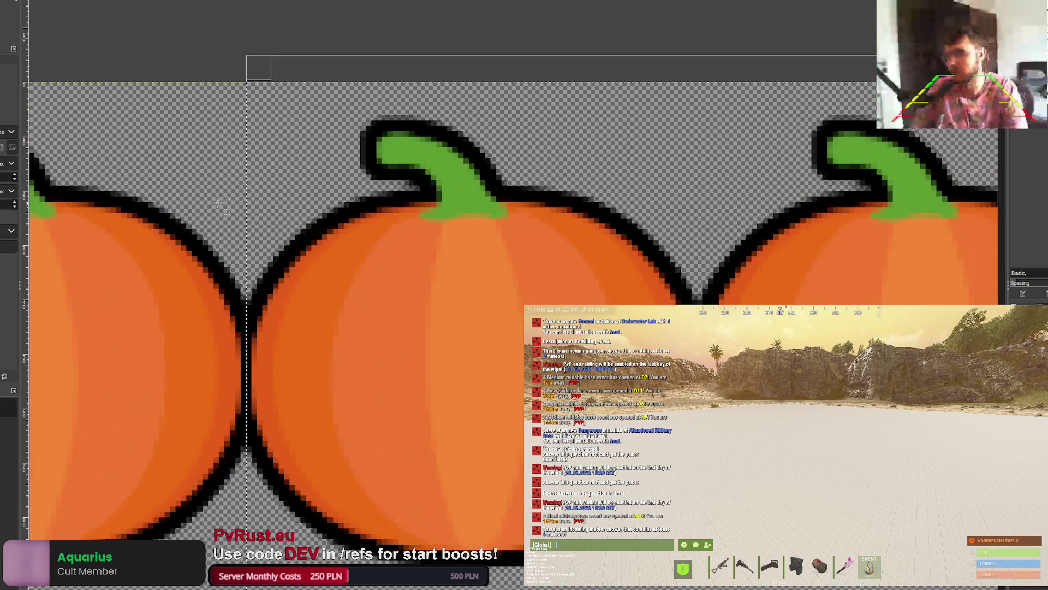
scroll(217, 202, "down", 3)
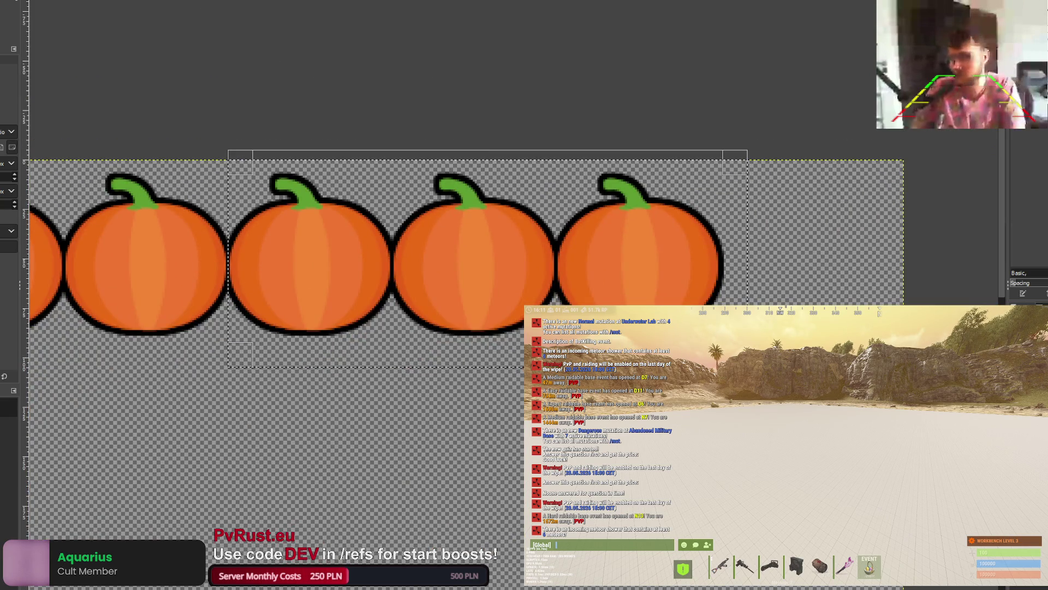
key("m")
key("ctrl+f")
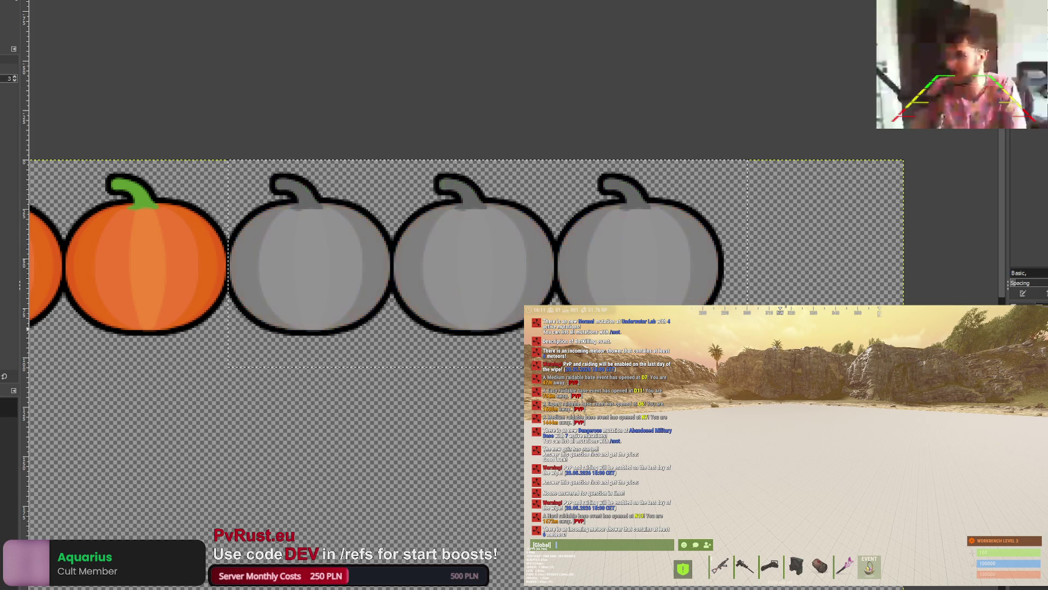
key("ctrl+f")
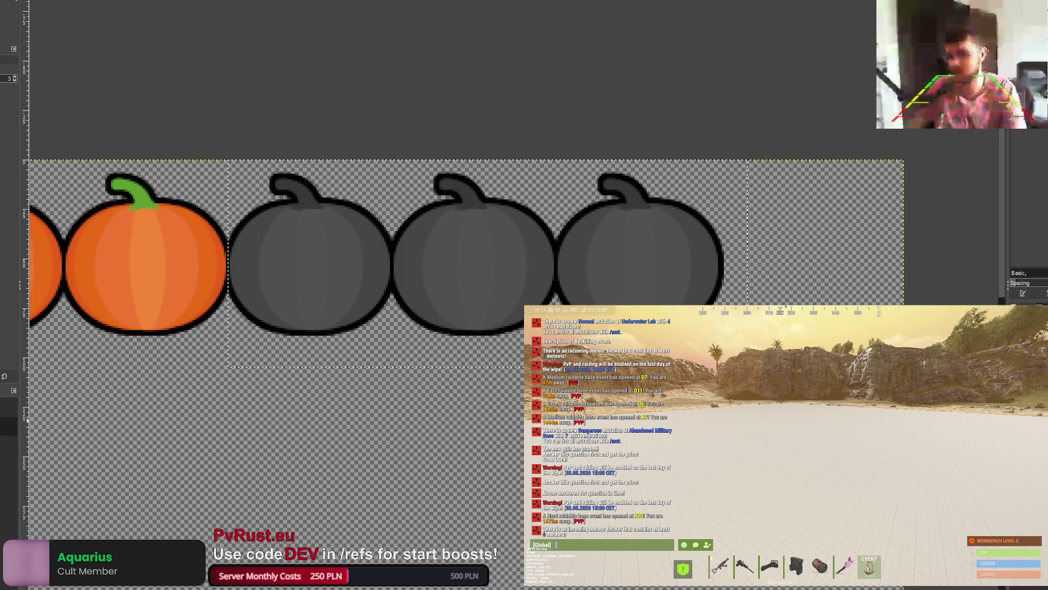
key("ctrl+z")
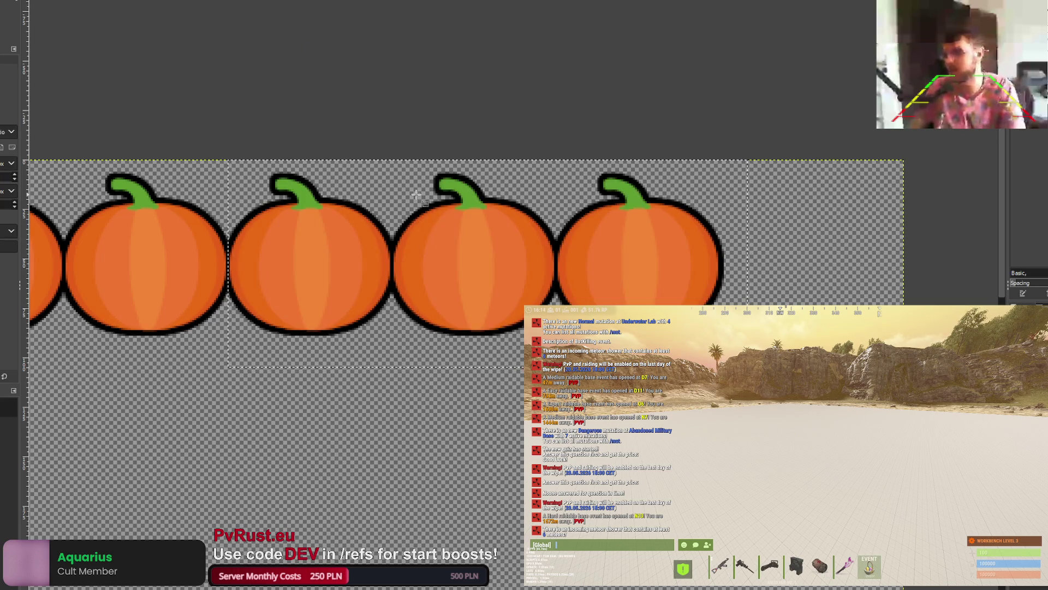
Step: Trial dark grey on the last two pumpkins, then restore them to orange
left_click_drag(388, 156, 747, 364)
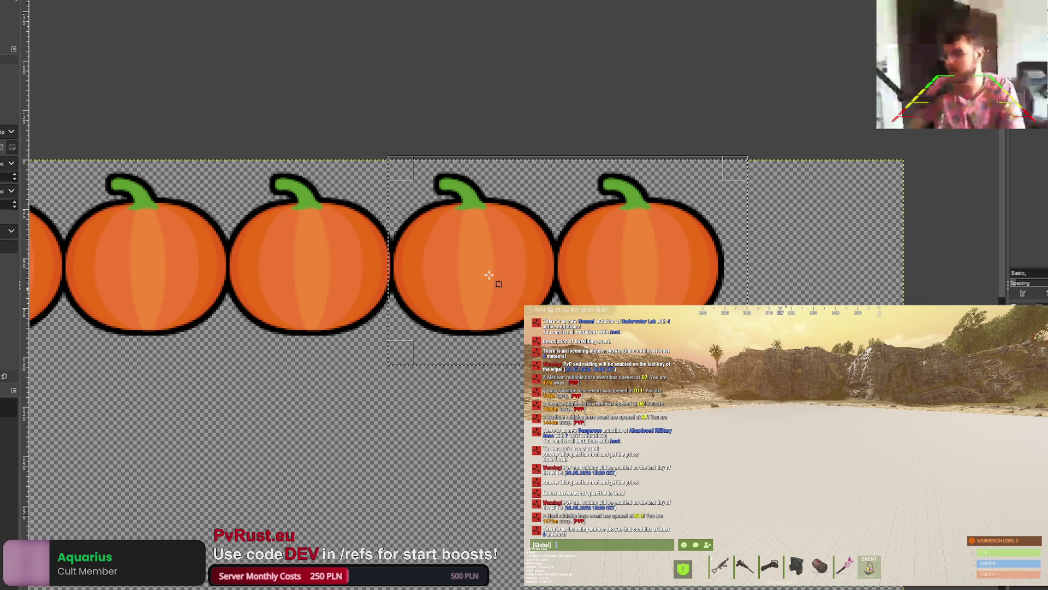
left_click(406, 173)
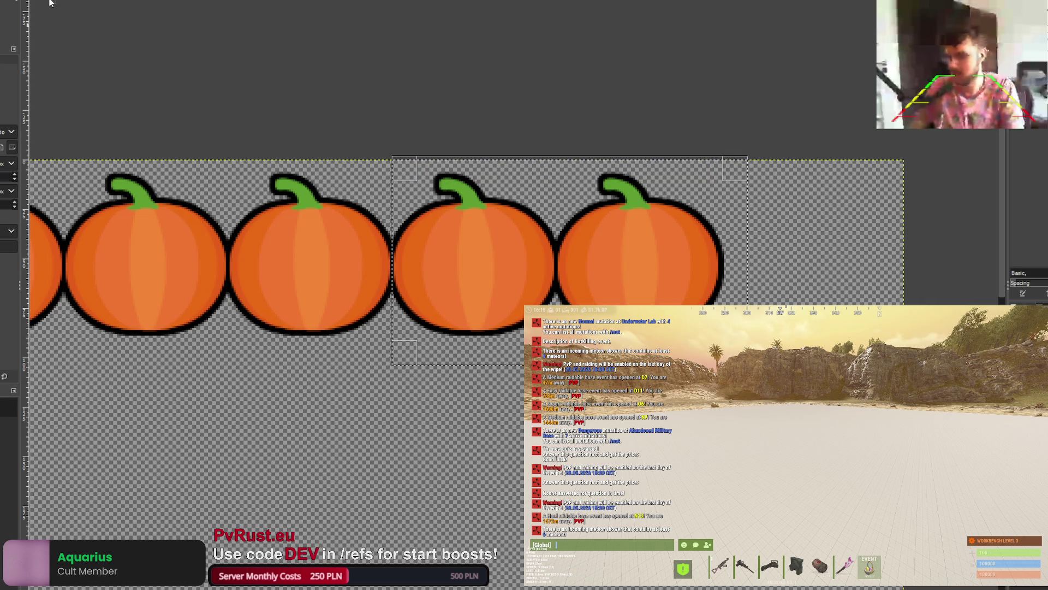
key("ctrl+f")
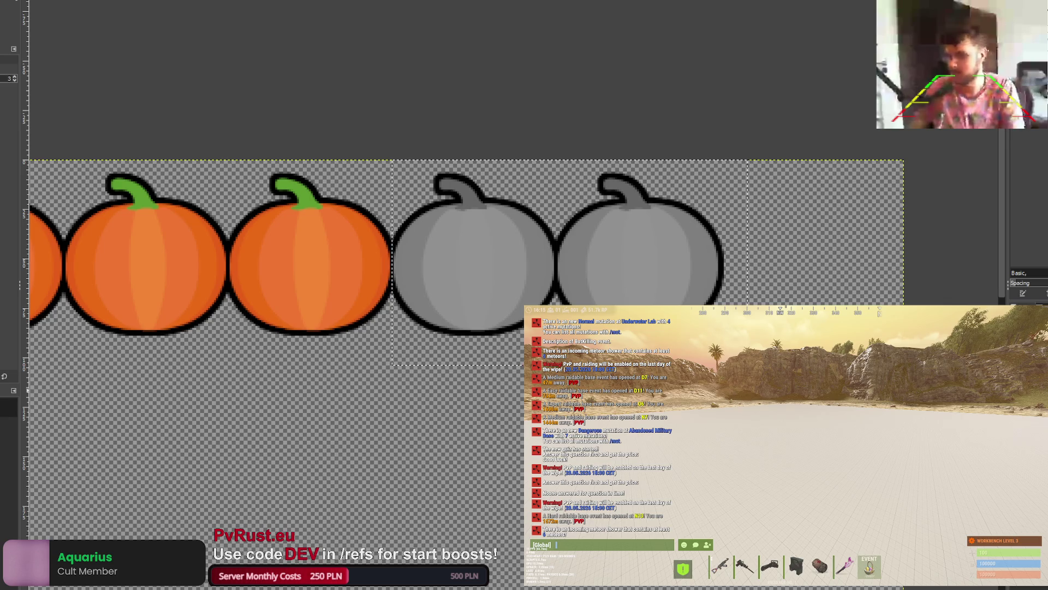
key("ctrl+f")
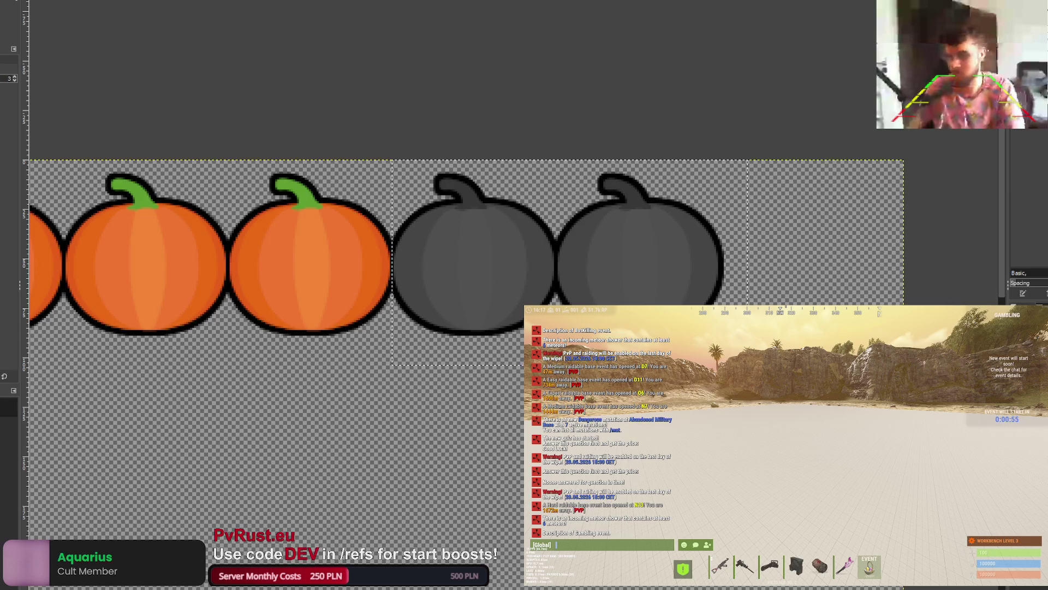
key("ctrl+z")
key("ctrl+z")
Step: Select only the fifth pumpkin and turn it dark grey
mouse_move(554, 152)
left_mouse_down()
mouse_move(686, 327)
mouse_move(771, 327)
left_mouse_up()
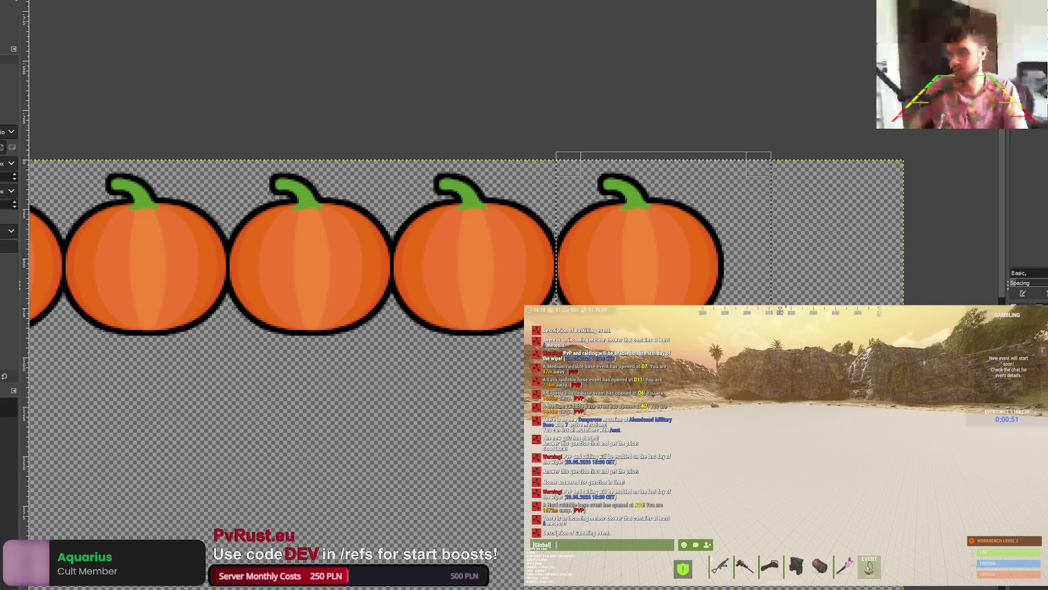
key("m")
key("ctrl+f")
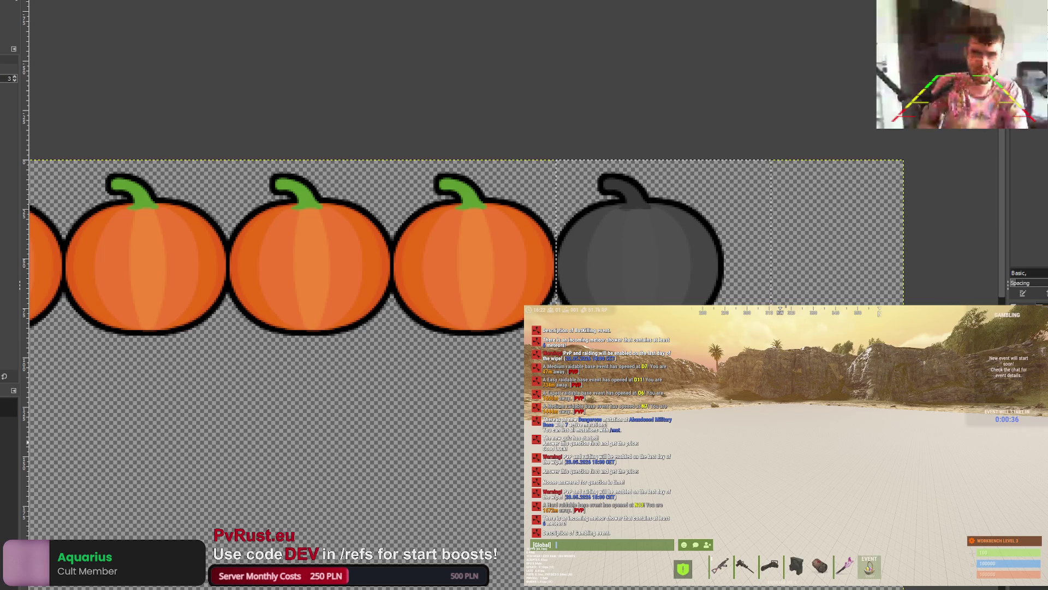
key("minus")
key("minus")
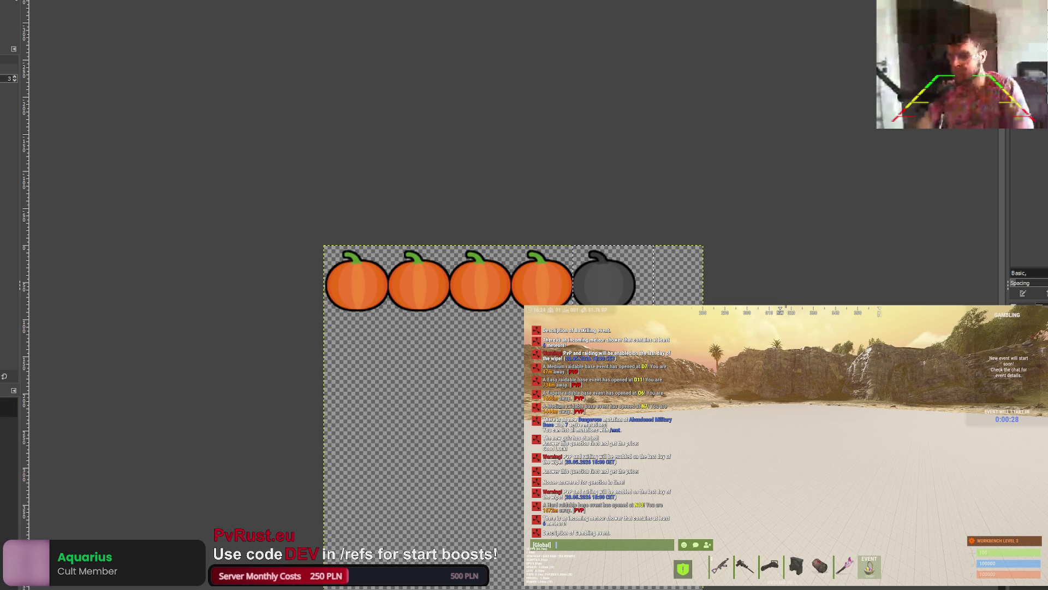
Step: Rectangle-select a graphic on the sprite sheet and clear the five pumpkins from the layer
key("ctrl+Tab")
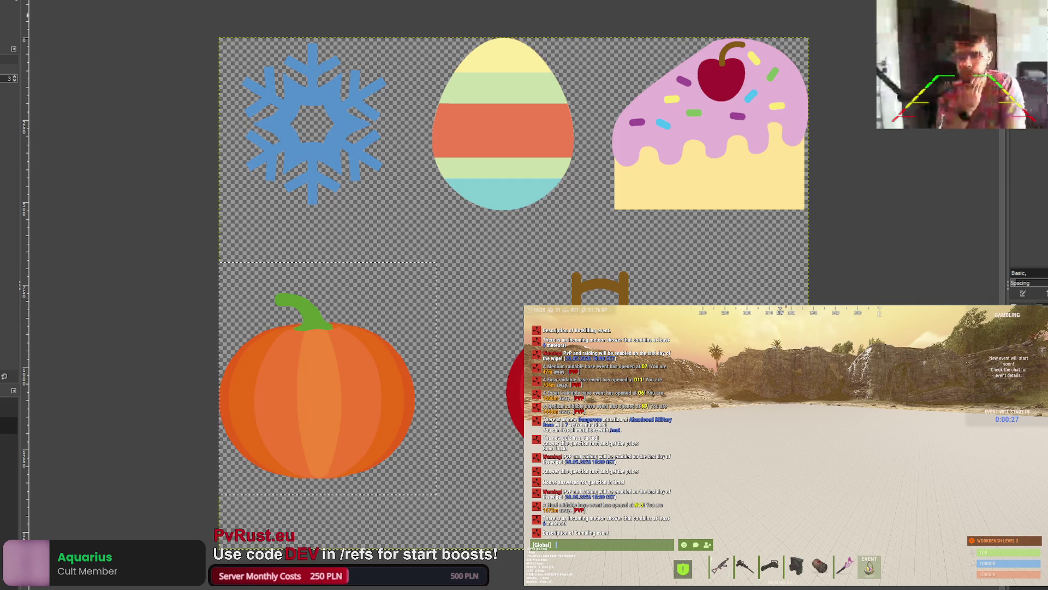
key("r")
mouse_move(492, 256)
left_mouse_down()
mouse_move(600, 295)
mouse_move(713, 475)
mouse_move(714, 571)
left_mouse_up()
key("ctrl+Tab")
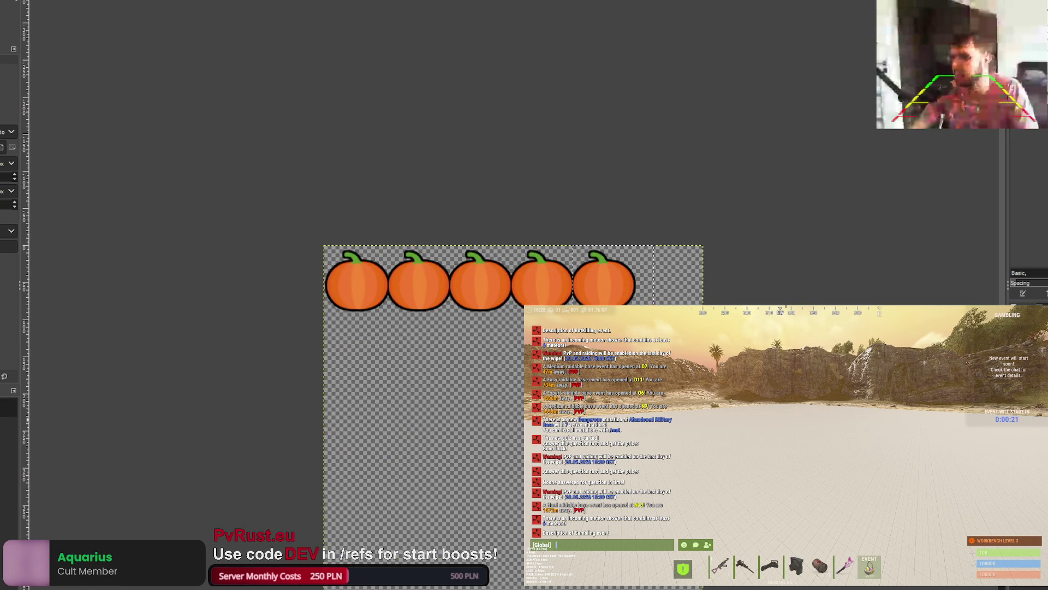
key("Delete")
Step: Restore the five-star row, paste the red lantern as its own layer, and shrink it to star size
key("ctrl+z")
key("ctrl+z")
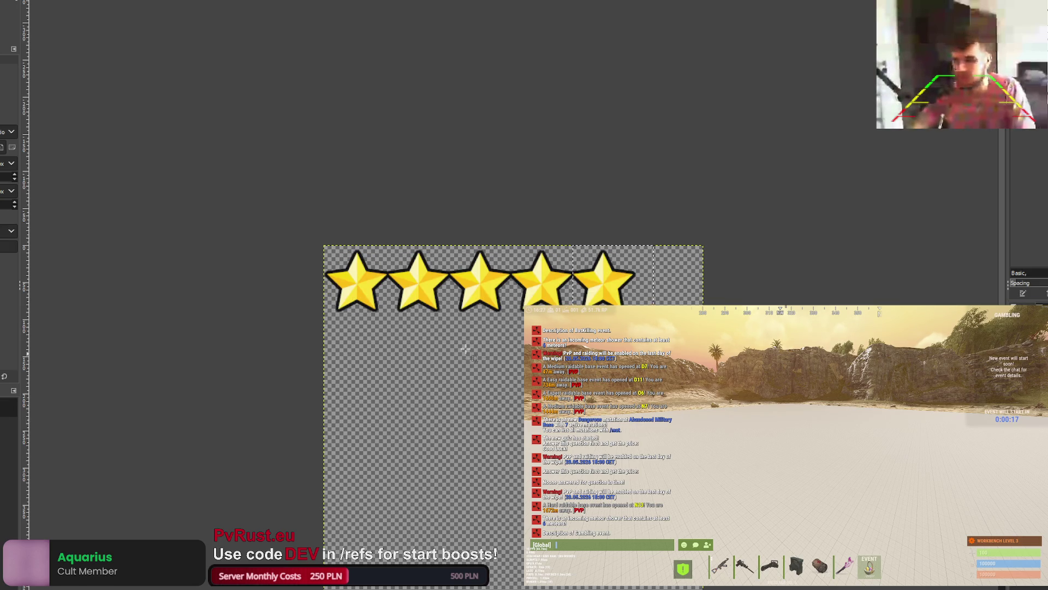
key("ctrl+v")
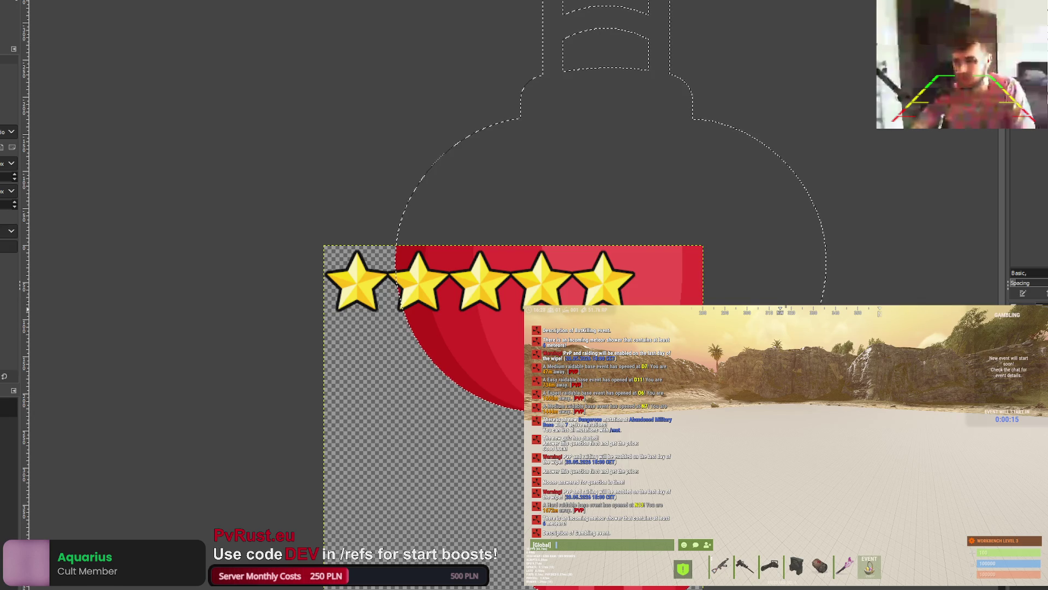
key("ctrl+shift+n")
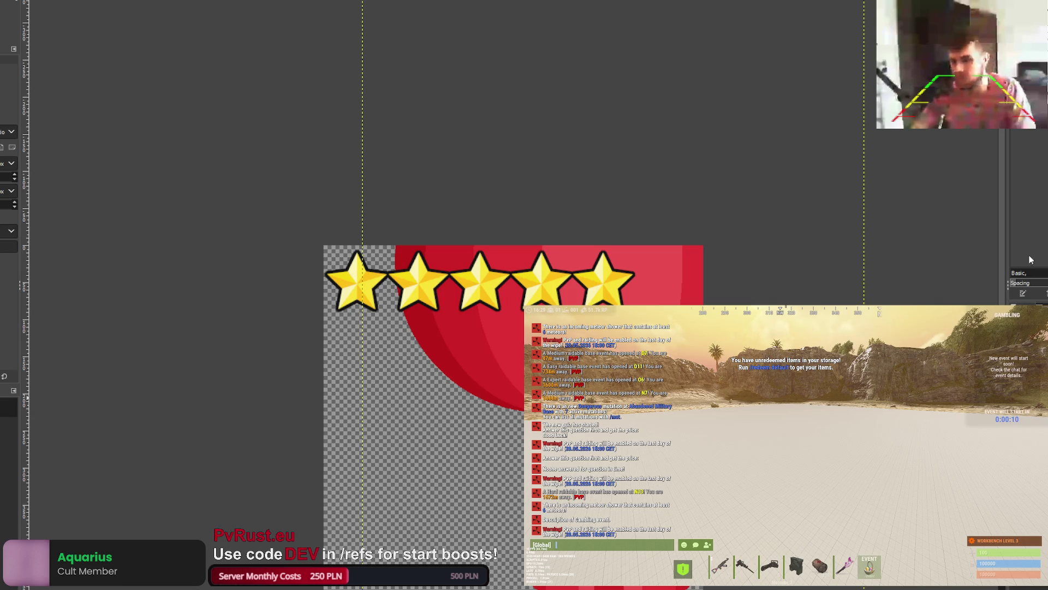
key("ctrl+z")
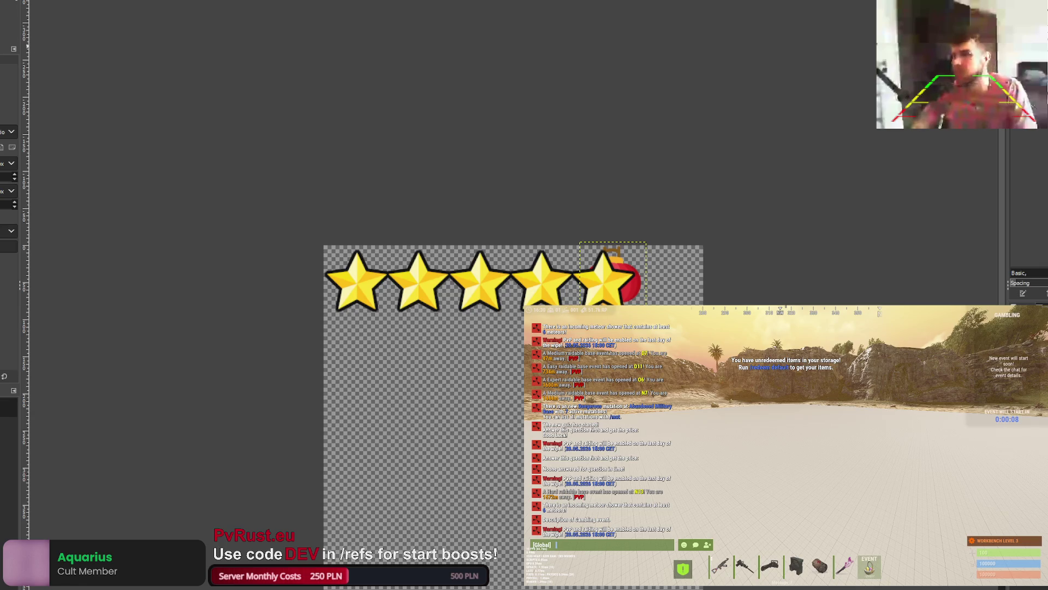
Step: Move the lantern left and up until it sits centred behind the first star
left_click_drag(609, 322, 354, 324)
scroll(354, 324, "up", 3)
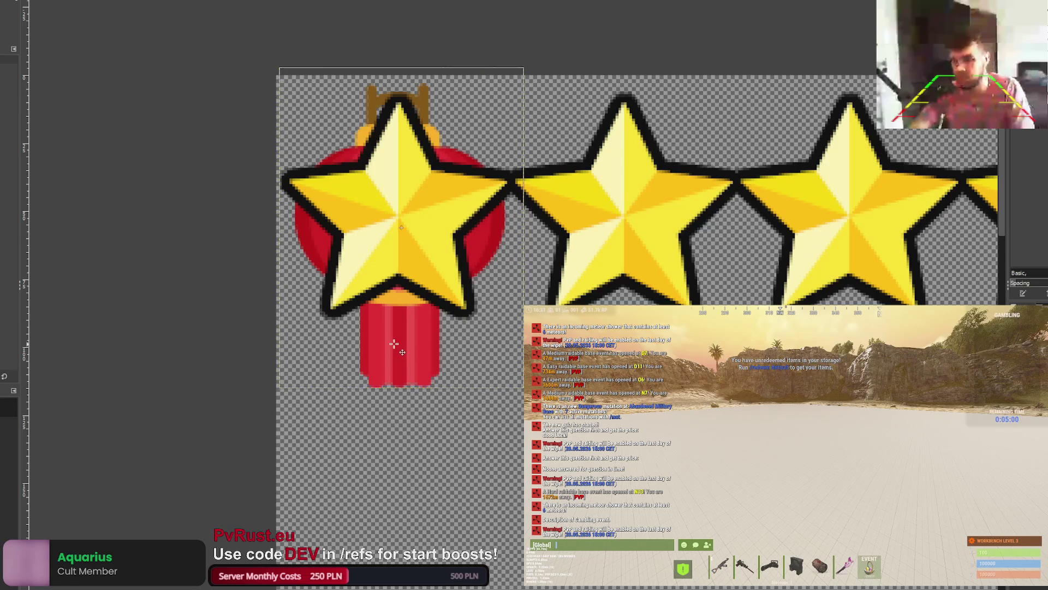
left_click_drag(393, 343, 392, 343)
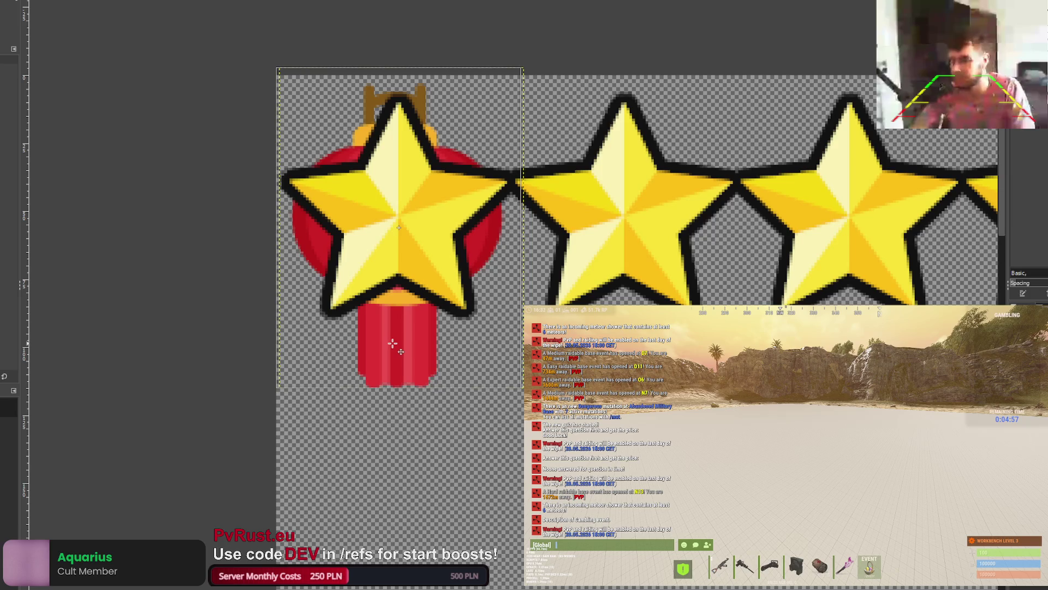
mouse_move(392, 343)
left_mouse_down()
mouse_move(392, 332)
mouse_move(394, 353)
left_mouse_up()
left_click(393, 353)
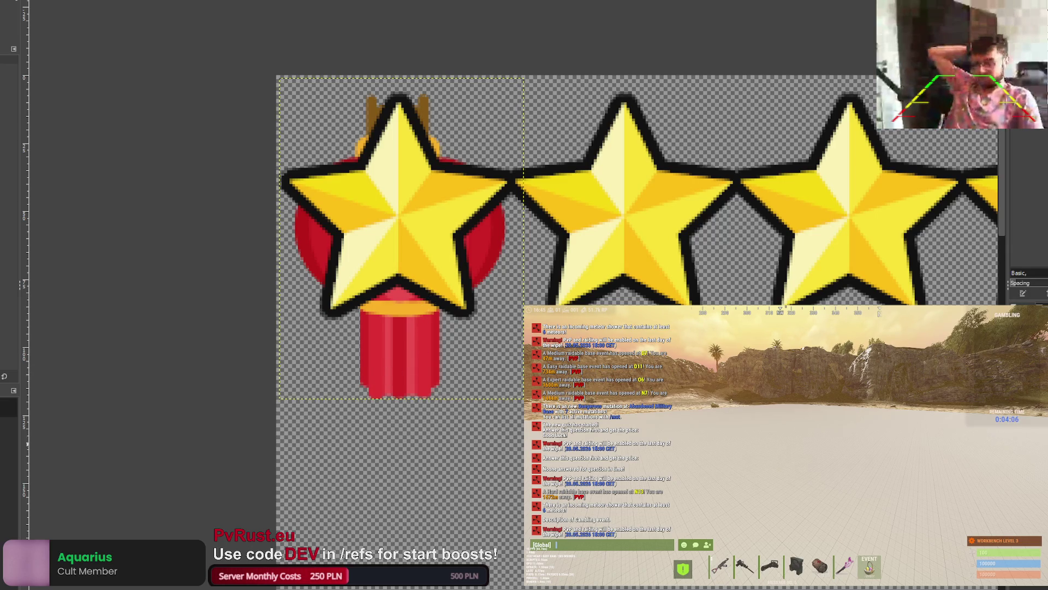
Step: Copy the red lantern behind the second star and nudge it into alignment
left_click(406, 335)
left_click_drag(406, 334, 631, 334)
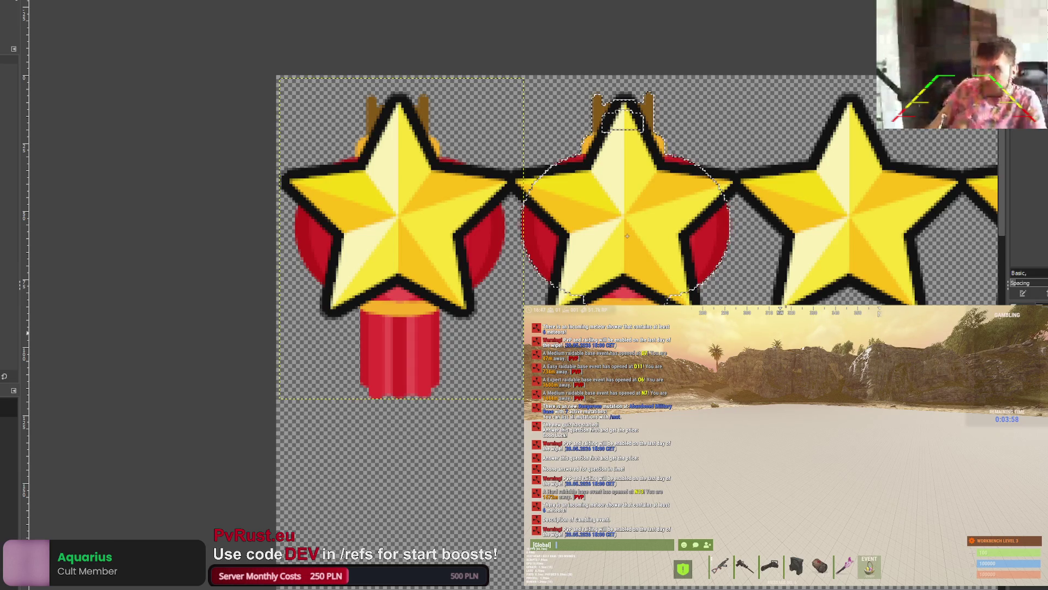
left_click_drag(627, 235, 630, 236)
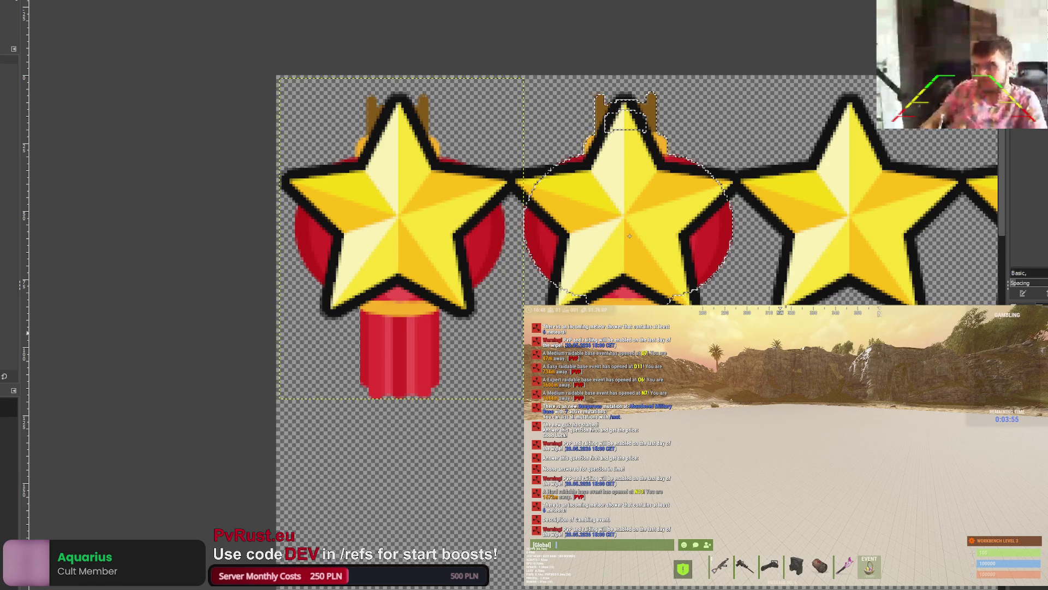
left_click_drag(629, 236, 626, 239)
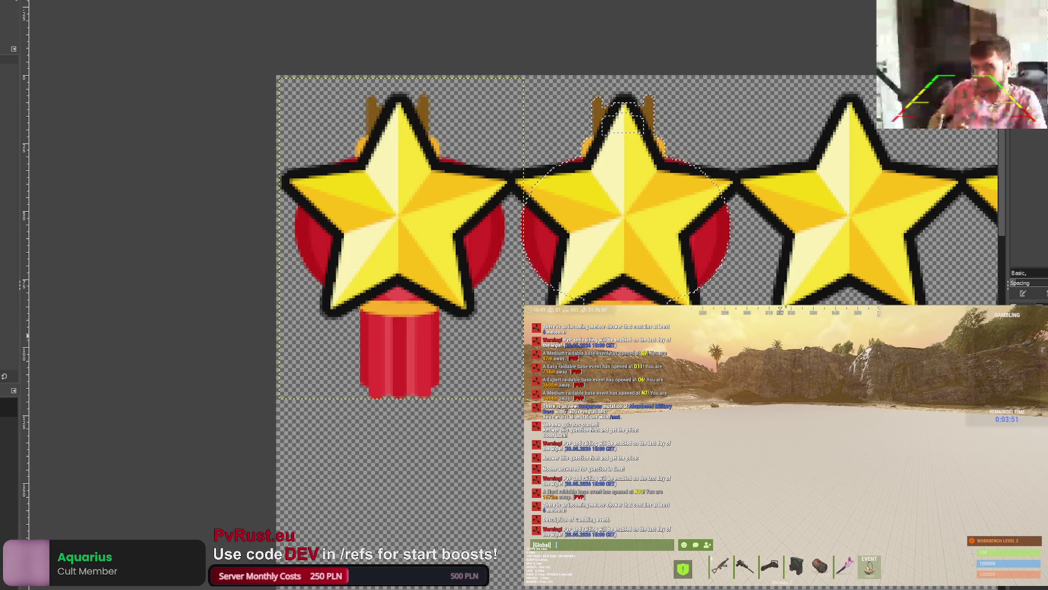
Step: Place a lantern copy behind the third star, nudging it slightly left
scroll(636, 104, "up", 3)
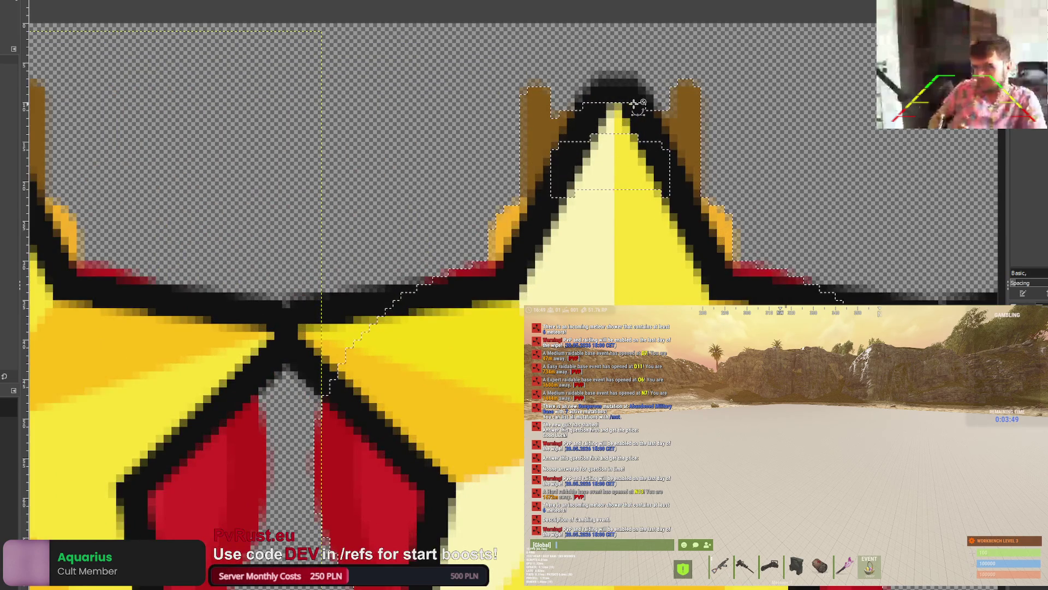
scroll(633, 101, "down", 3)
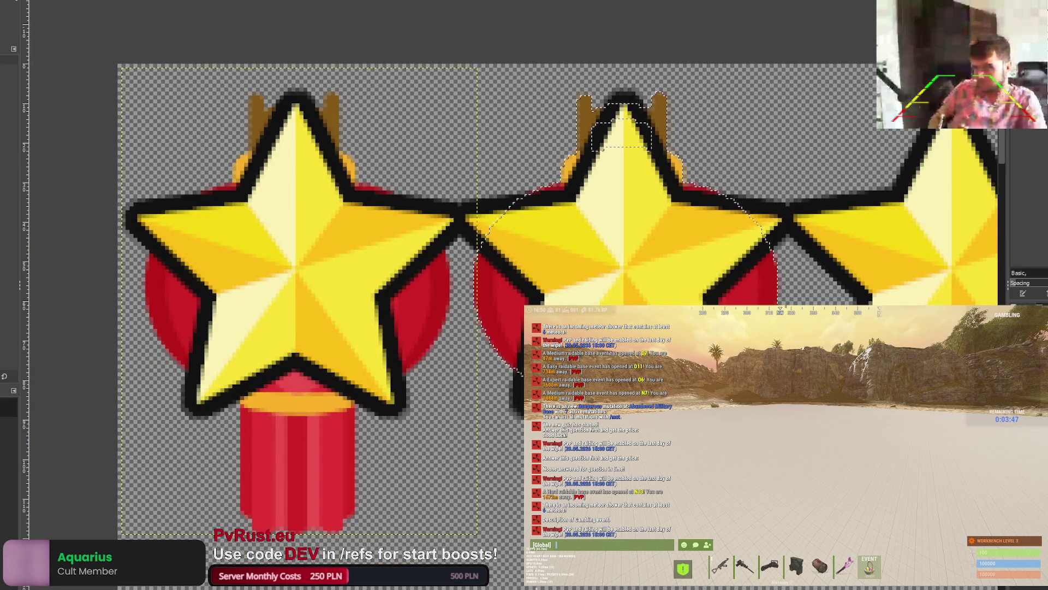
scroll(696, 194, "right", 5)
left_click_drag(431, 453, 759, 453)
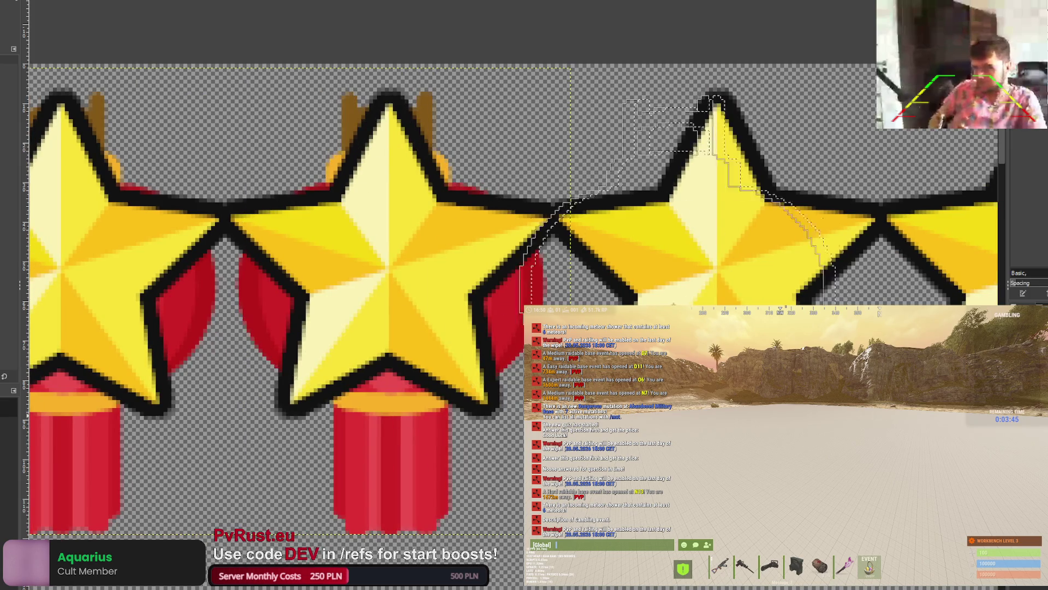
left_click_drag(725, 301, 721, 300)
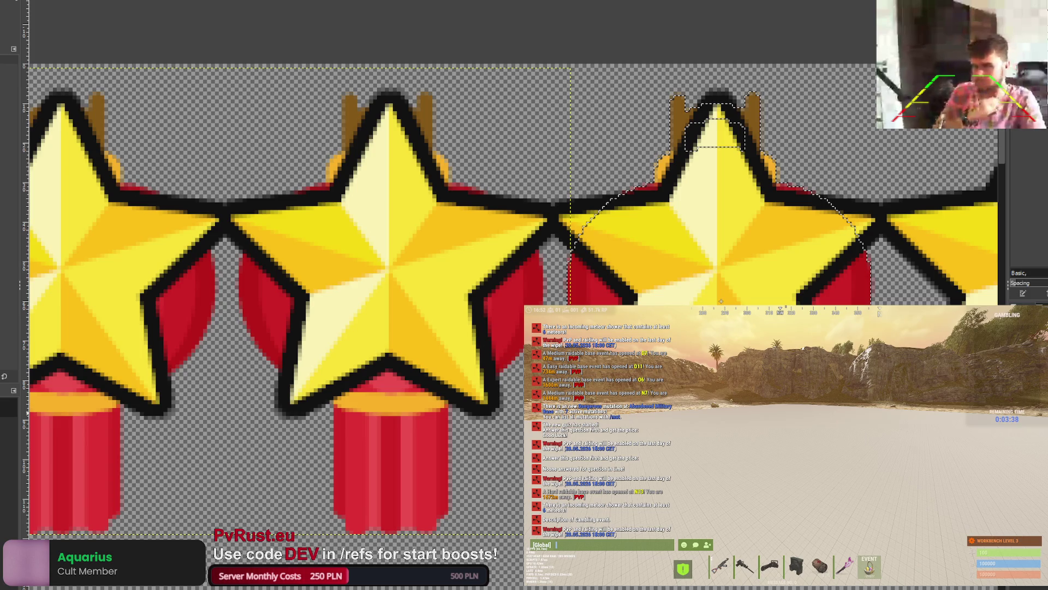
Step: Add lantern copies behind the remaining stars to the right, then zoom out
scroll(721, 300, "right", 5)
left_click_drag(497, 299, 827, 297)
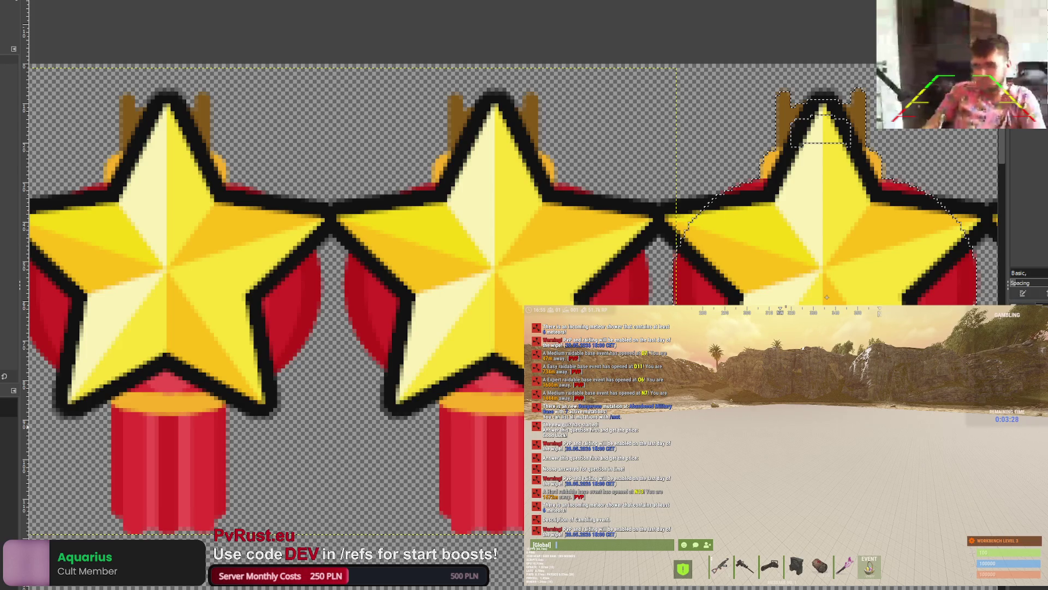
left_click_drag(827, 297, 827, 301)
scroll(303, 447, "right", 10)
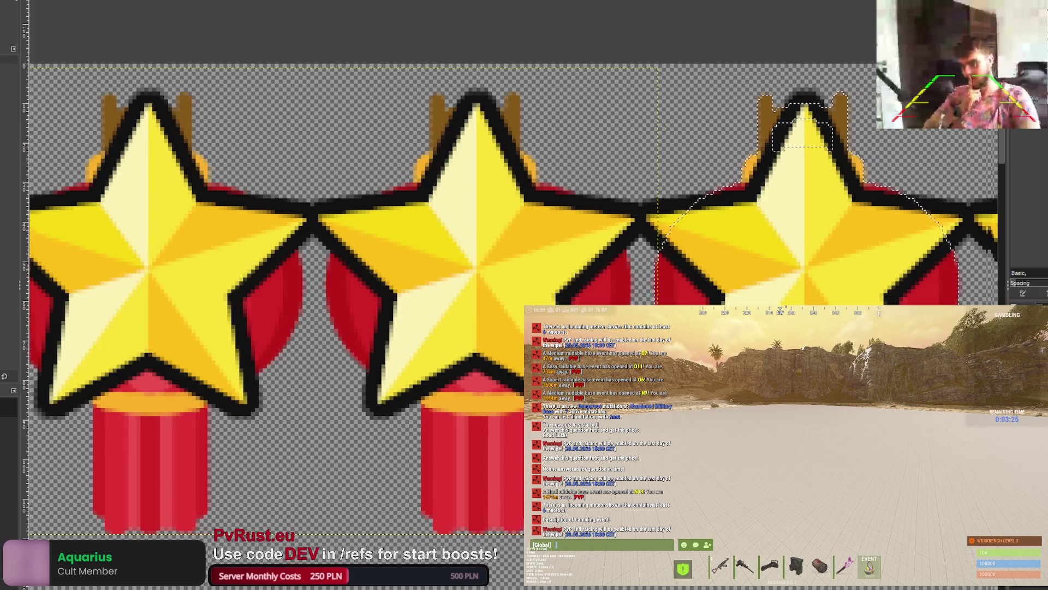
left_click_drag(304, 448, 606, 297)
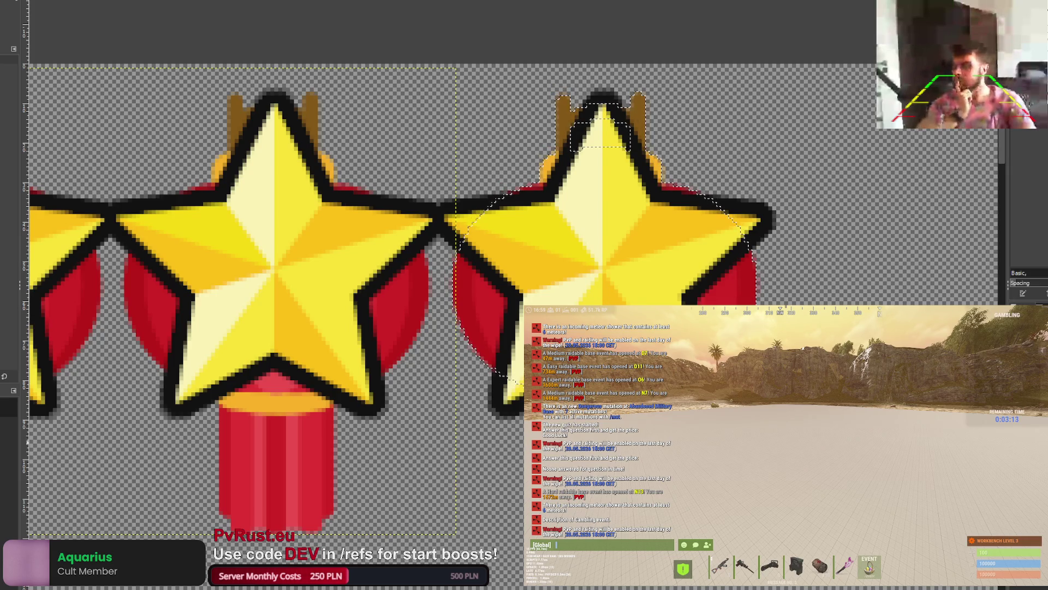
key("r")
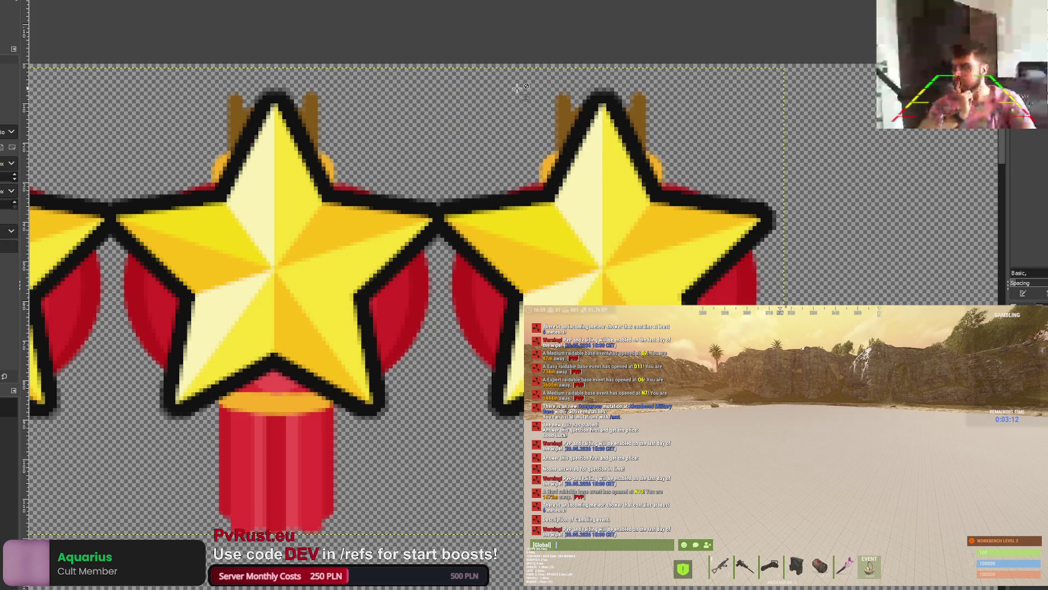
key("minus")
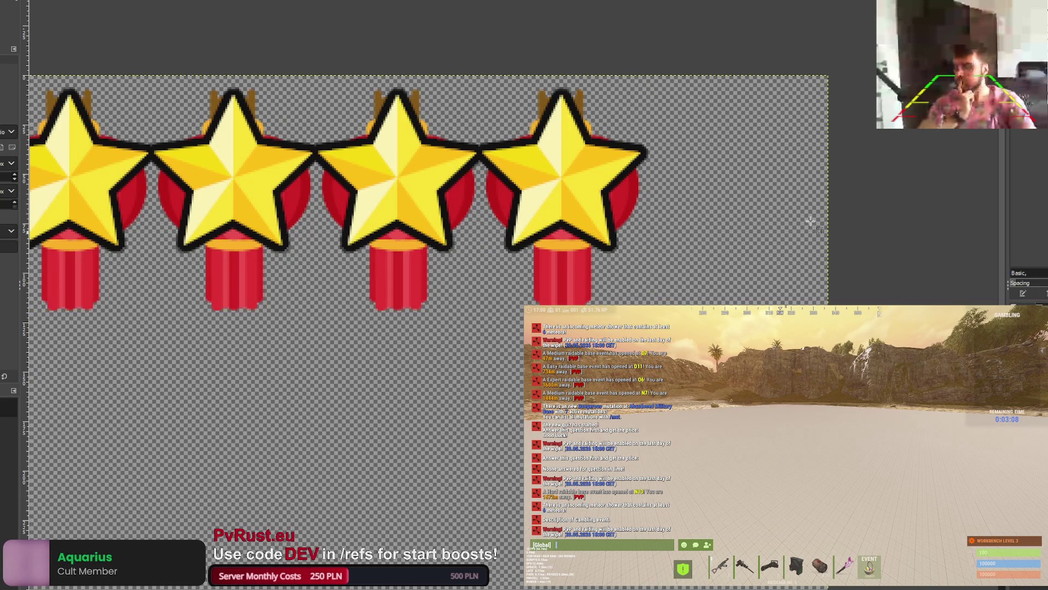
Step: Paint black outlines around the five selected lantern shapes with the brush, then deselect
key("minus")
key("ctrl+z")
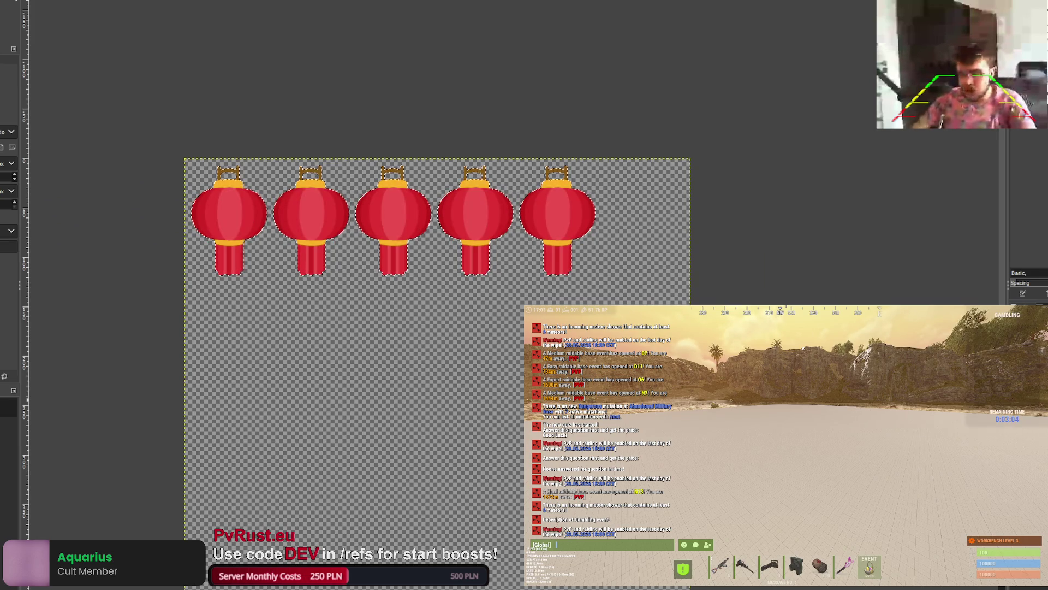
key("p")
left_click_drag(221, 146, 480, 218)
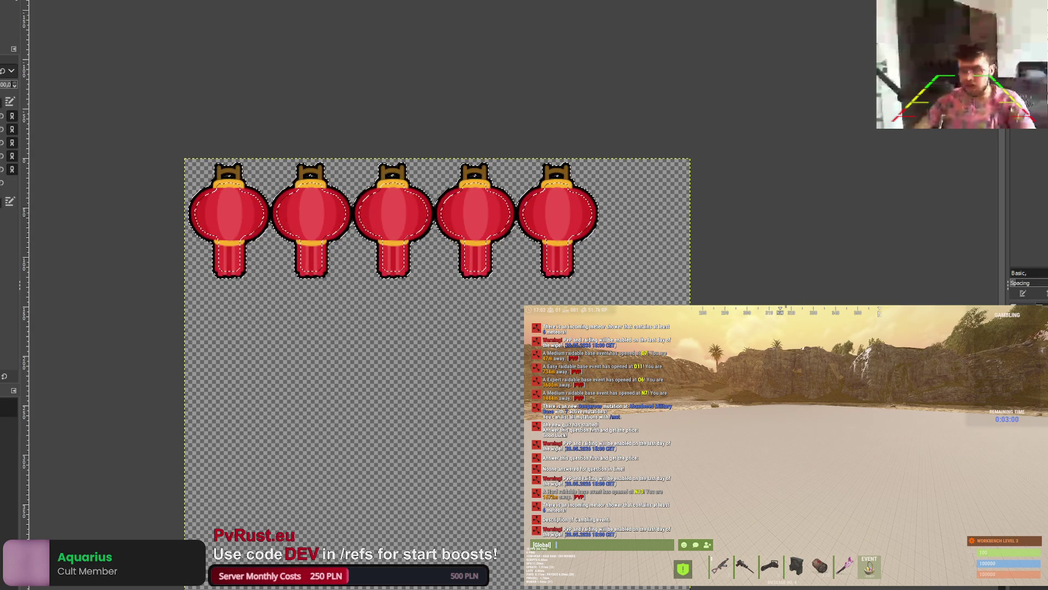
key("r")
key("ctrl+shift+a")
Step: Bring back the star row and paste in a large lantern
scroll(241, 118, "up", 3)
scroll(238, 139, "down", 5)
scroll(262, 175, "up", 1)
scroll(293, 218, "down", 2)
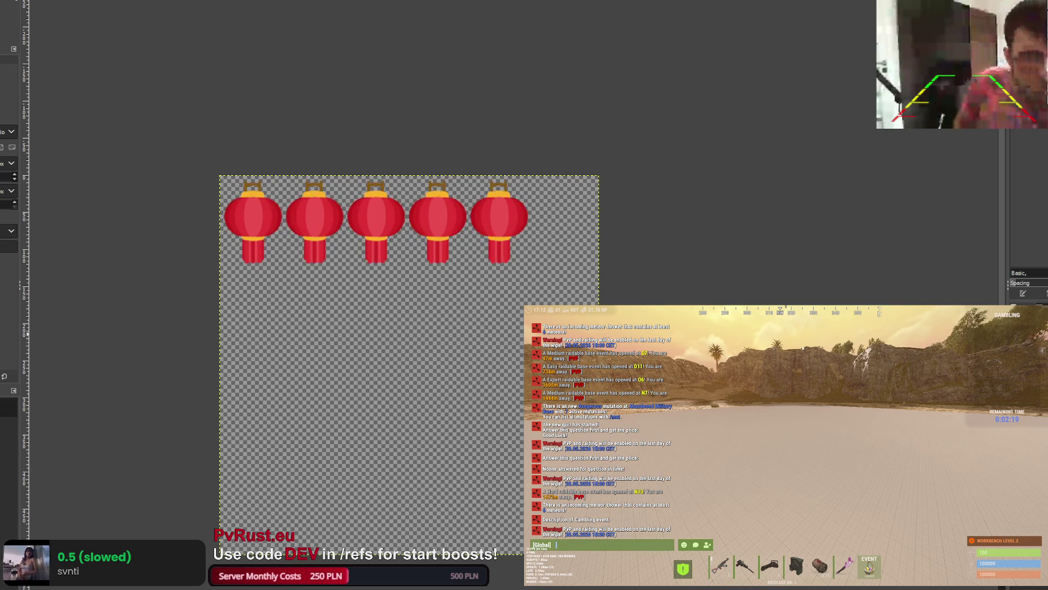
key("ctrl+v")
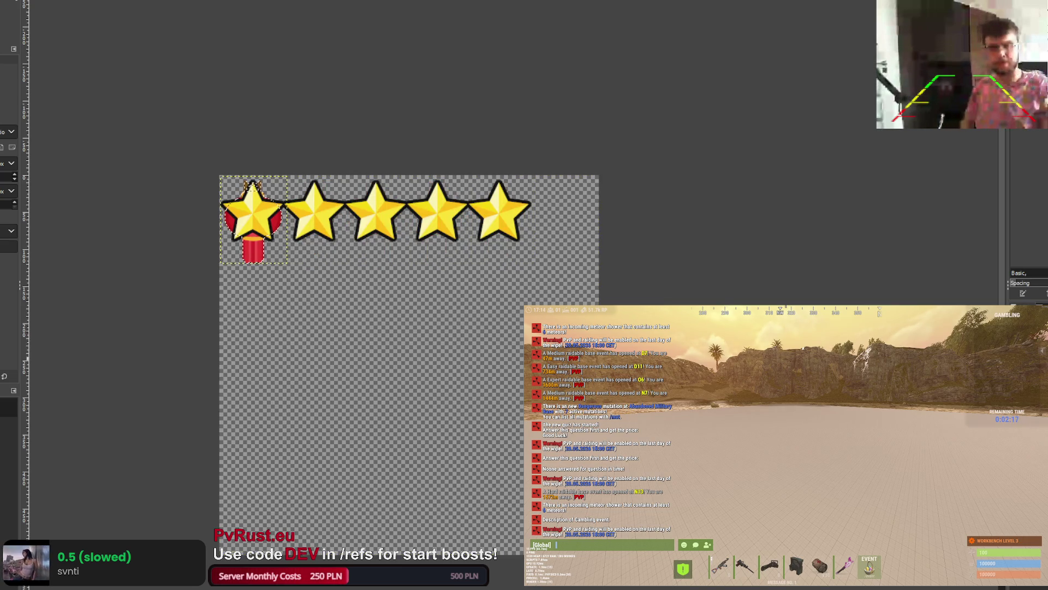
key("ctrl+z")
key("ctrl+z")
key("ctrl+z")
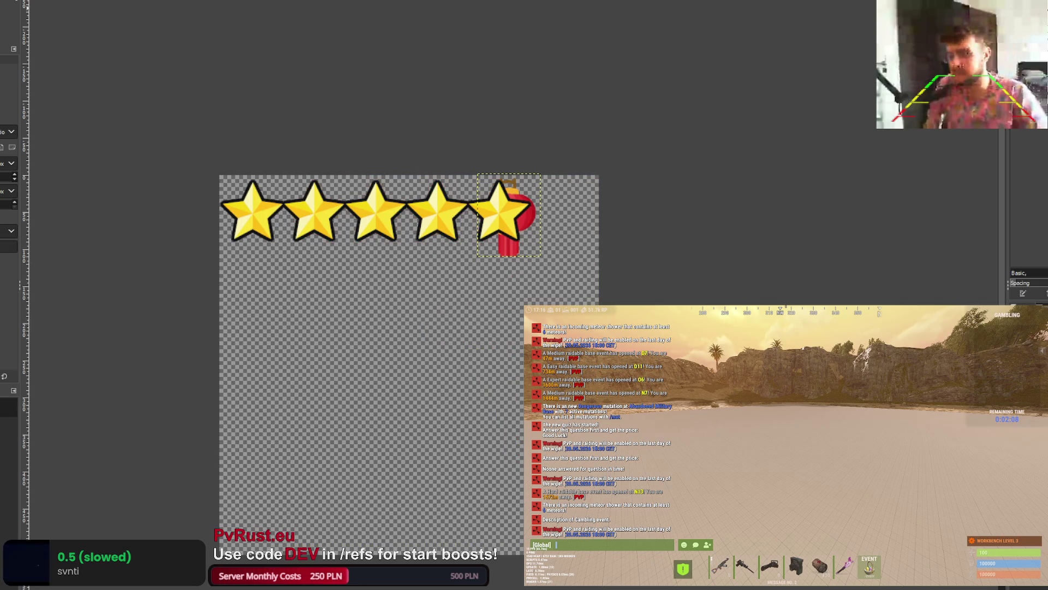
Step: Shrink the pasted lantern and place a copy behind the second star
mouse_move(511, 248)
left_mouse_down()
mouse_move(296, 247)
mouse_move(257, 232)
mouse_move(256, 250)
left_mouse_up()
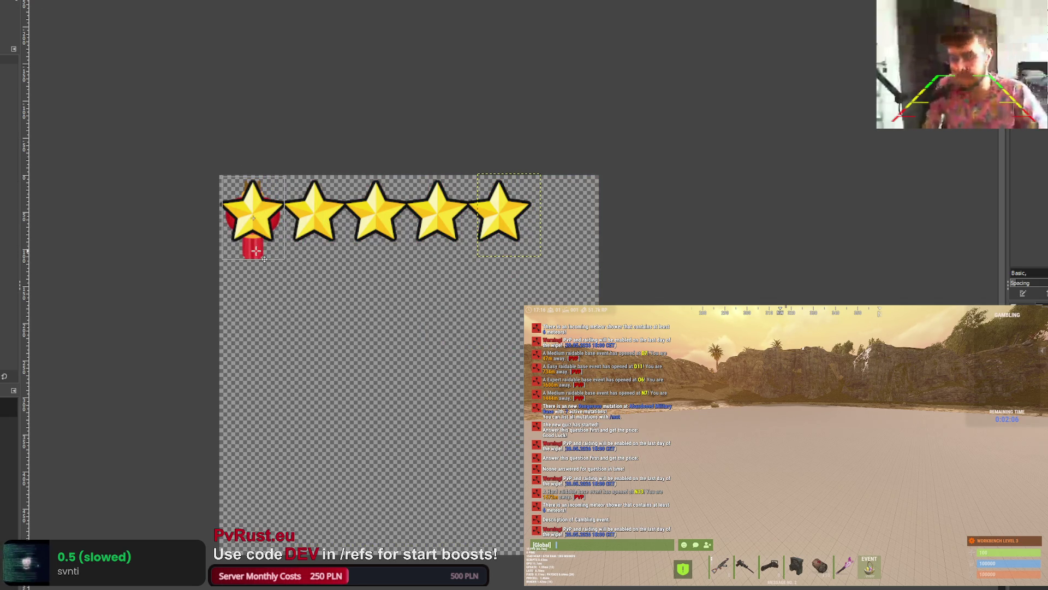
scroll(257, 250, "up", 3)
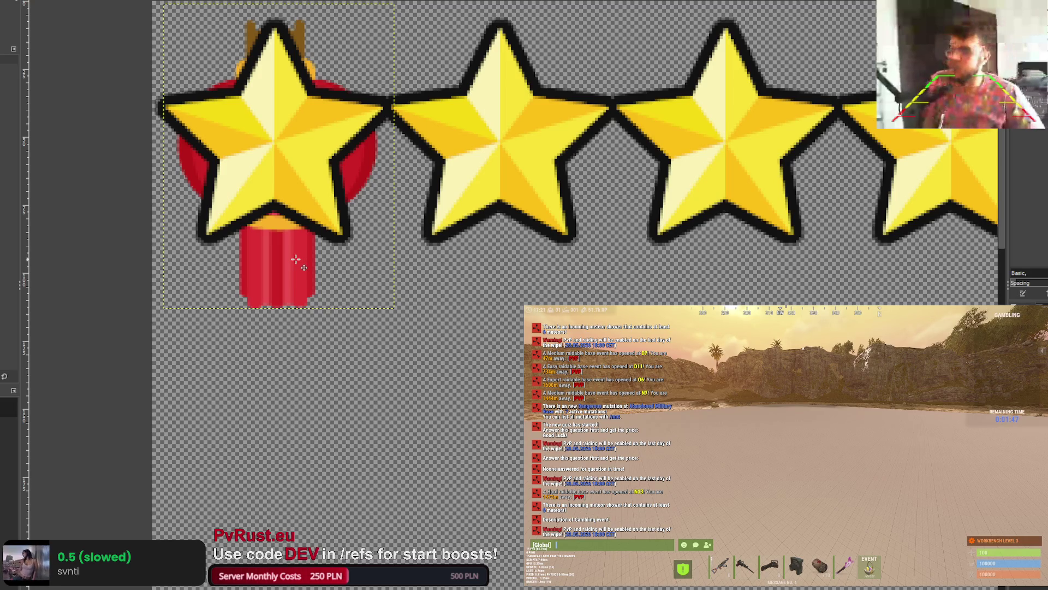
key("ctrl+v")
left_click_drag(273, 269, 505, 268)
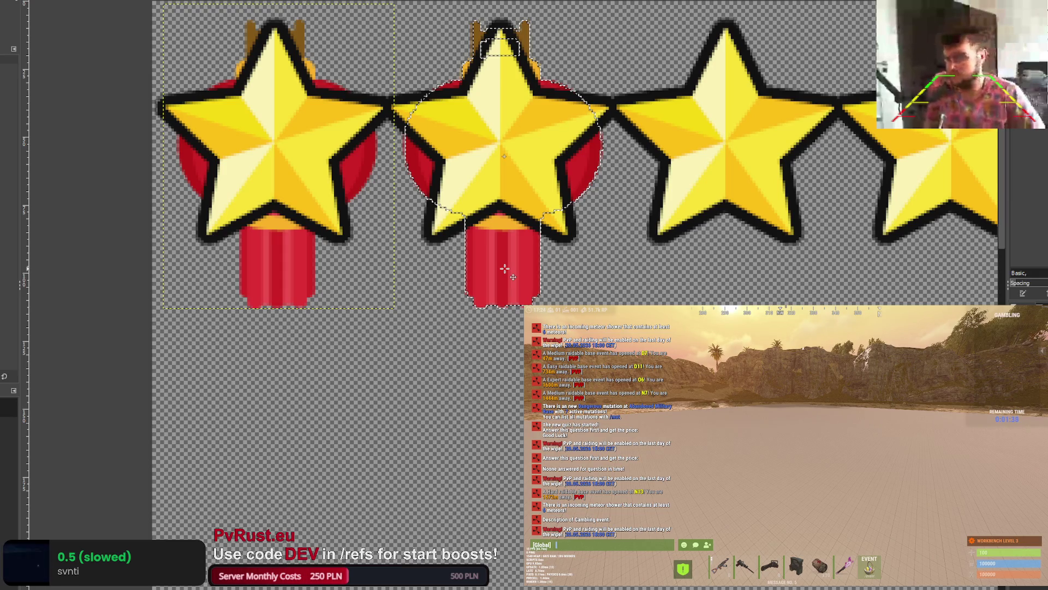
mouse_move(523, 267)
left_mouse_down()
mouse_move(611, 274)
mouse_move(734, 263)
left_mouse_up()
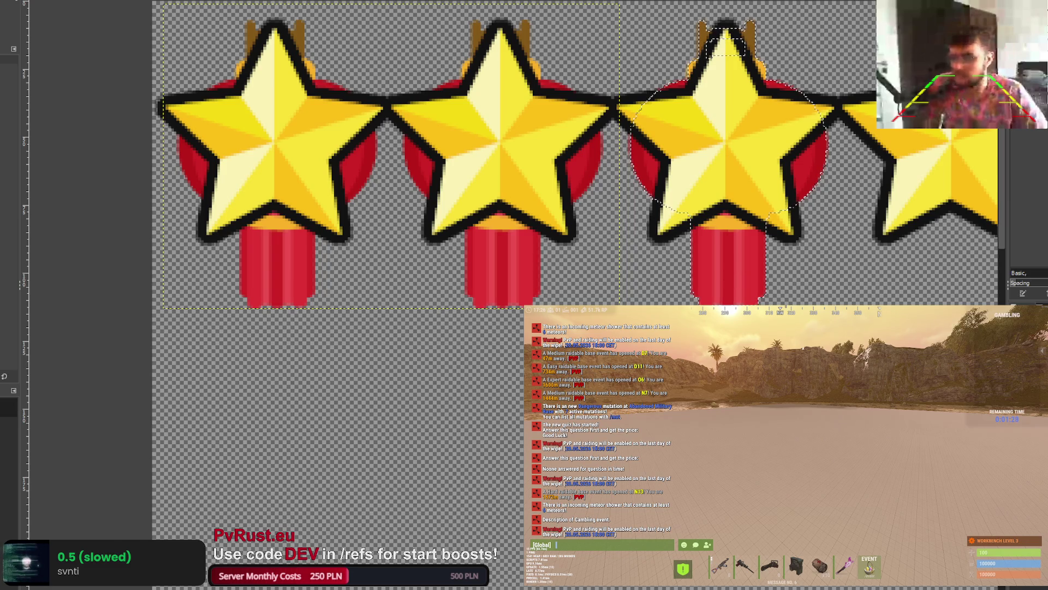
Step: Place copies behind the third and fourth stars, anchor them, then select only the lantern shapes
scroll(735, 263, "right", 10)
left_click_drag(362, 255, 543, 260)
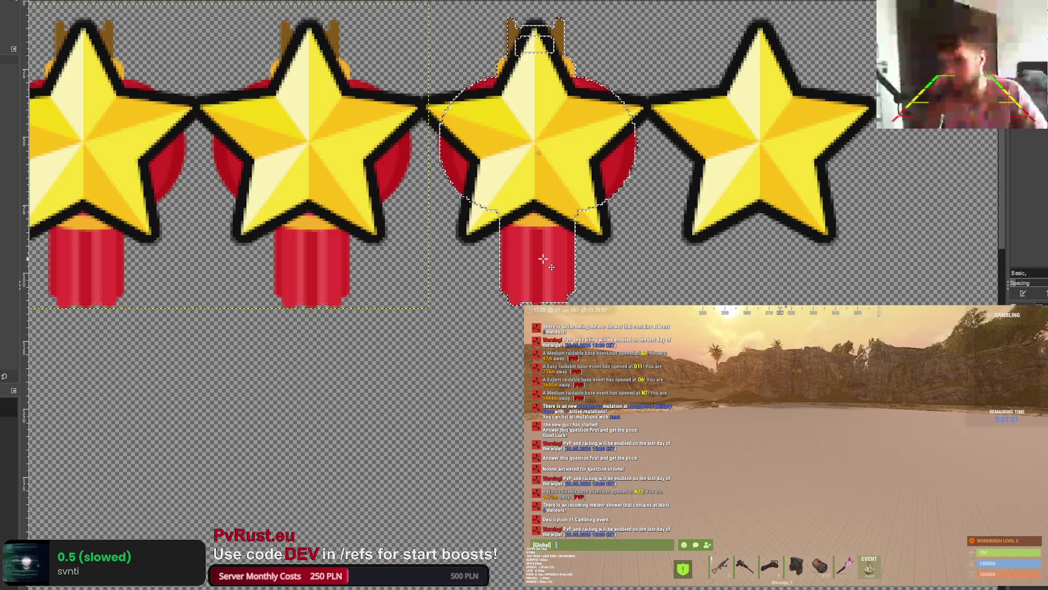
left_click(544, 260)
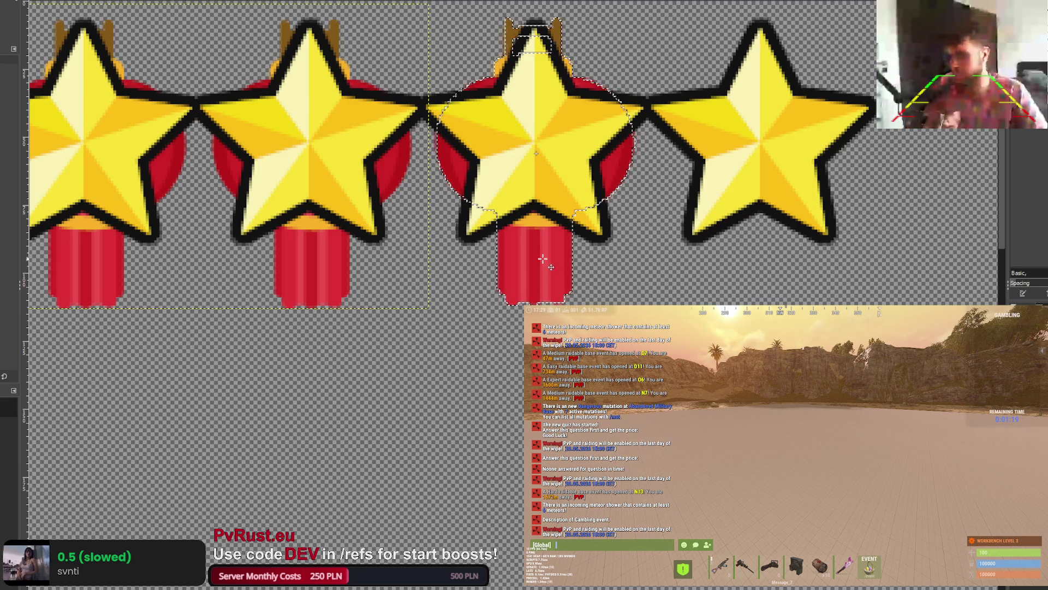
left_click_drag(544, 260, 768, 265)
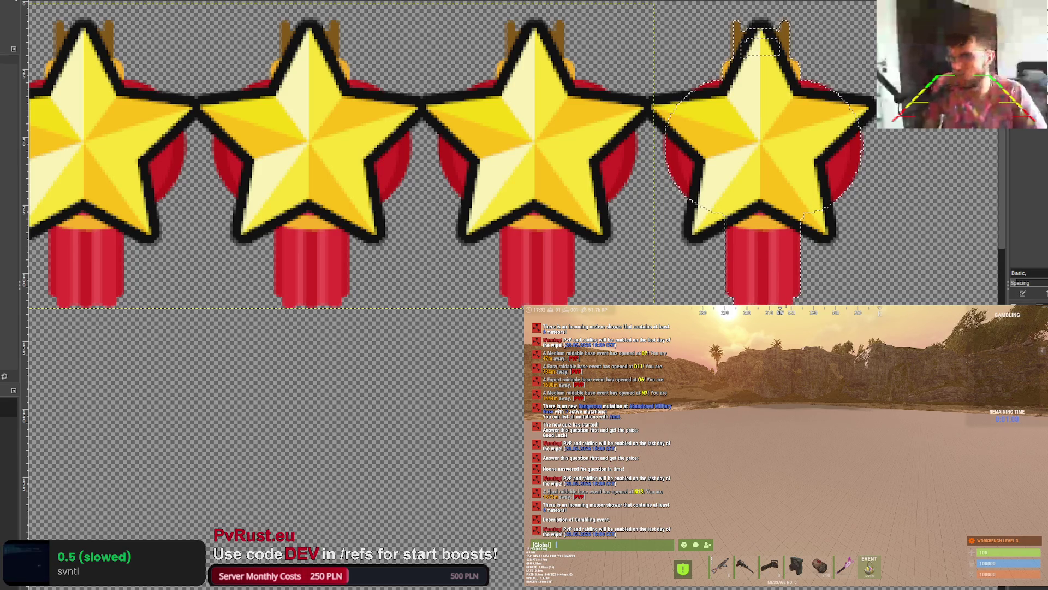
key("ctrl+h")
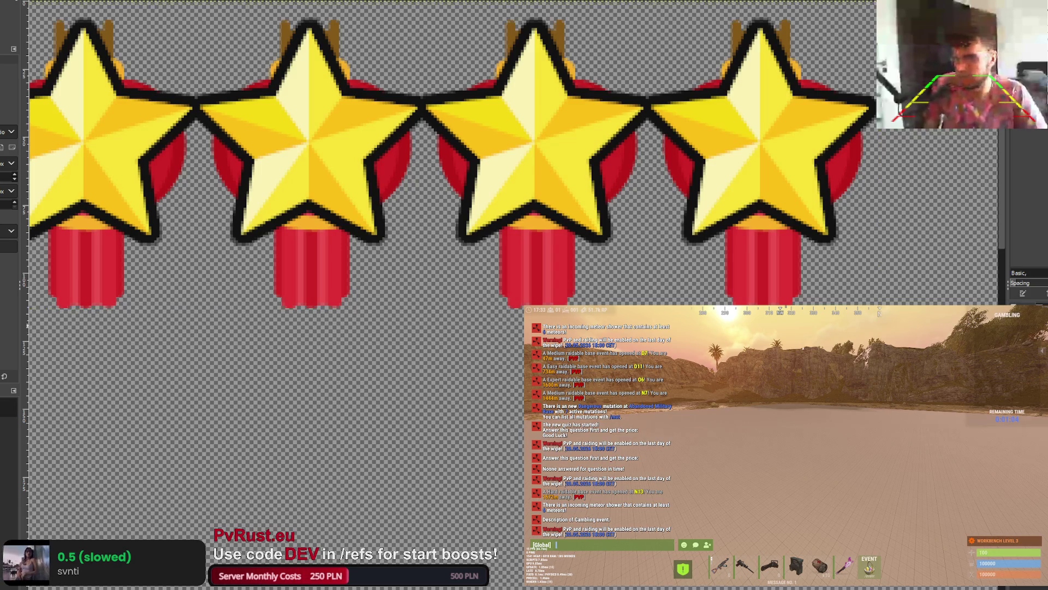
key("minus")
key("minus")
key("minus")
key("ctrl+z")
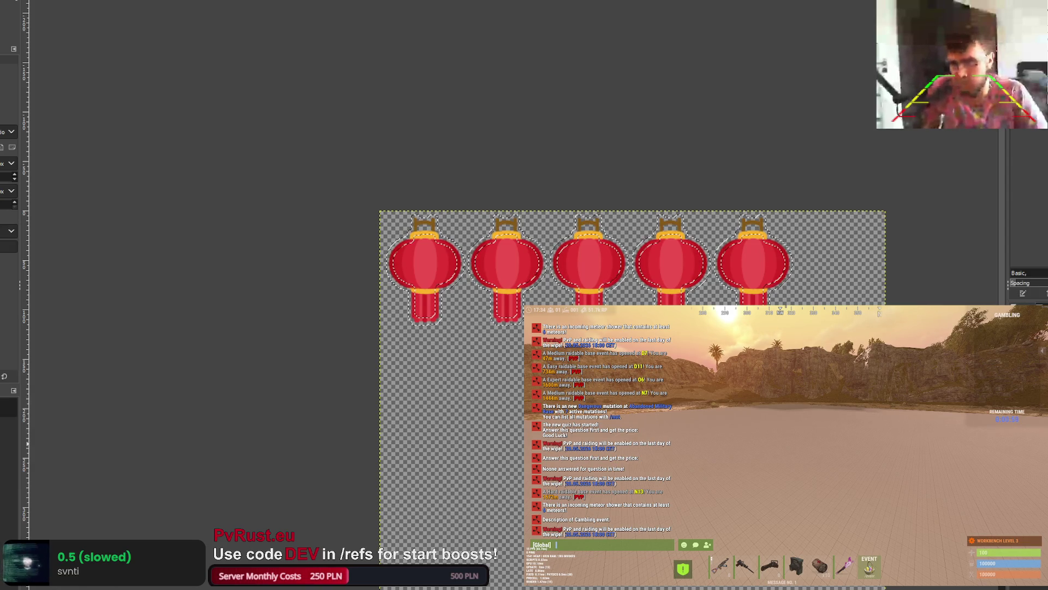
Step: Undo the thick black fill around the lanterns and clear the selection
key("shift+e")
key("ctrl+comma")
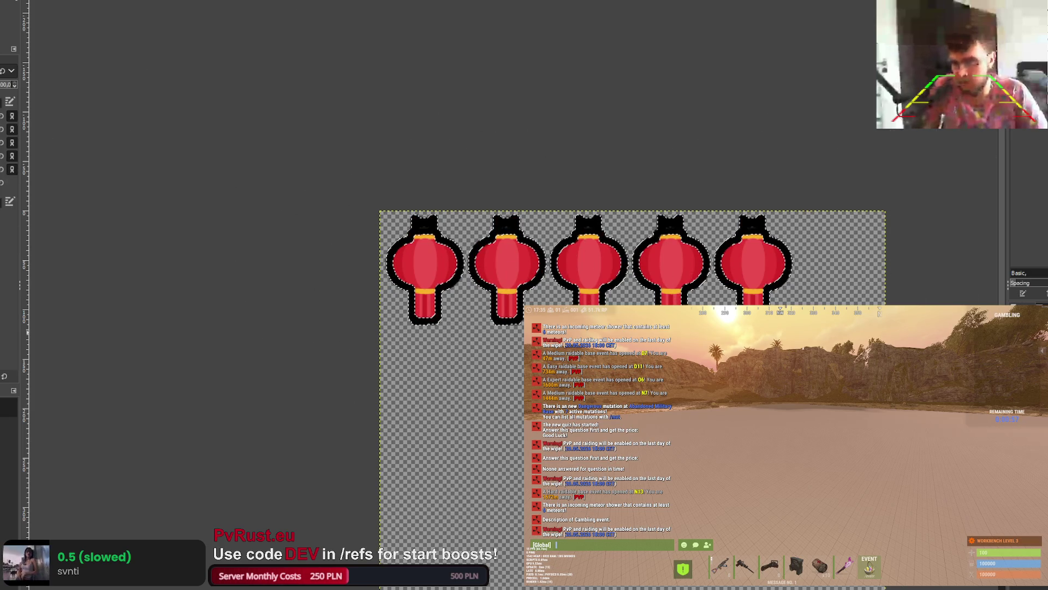
key("ctrl+z")
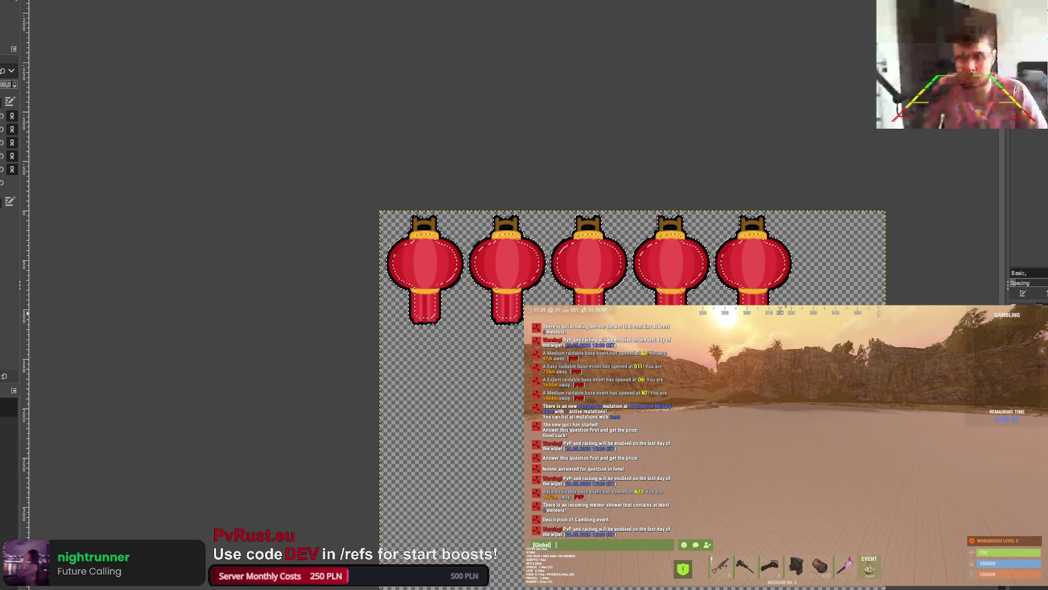
key("r")
key("ctrl+shift+a")
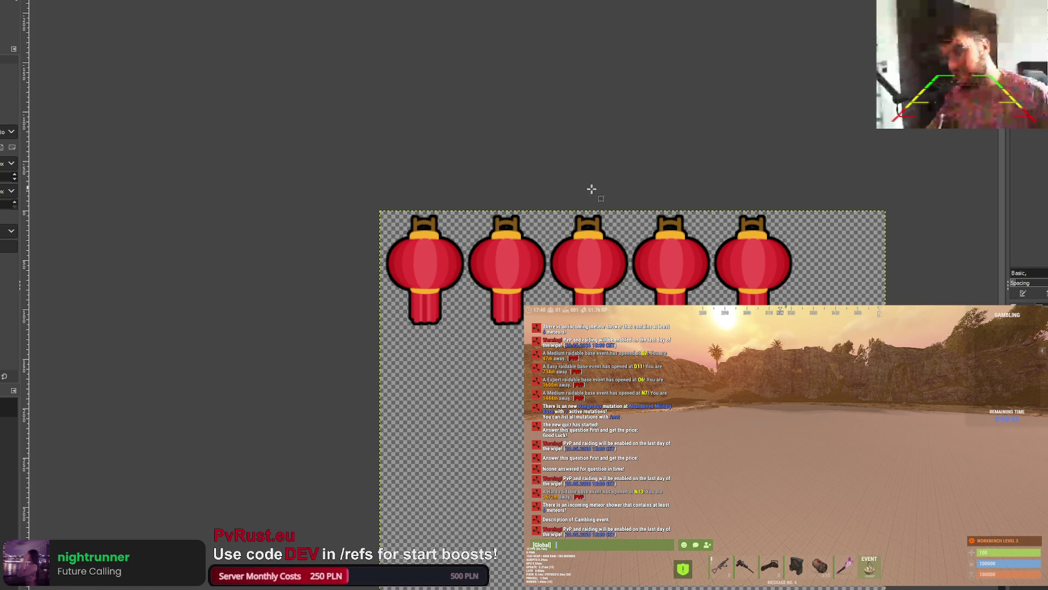
scroll(542, 250, "up", 1)
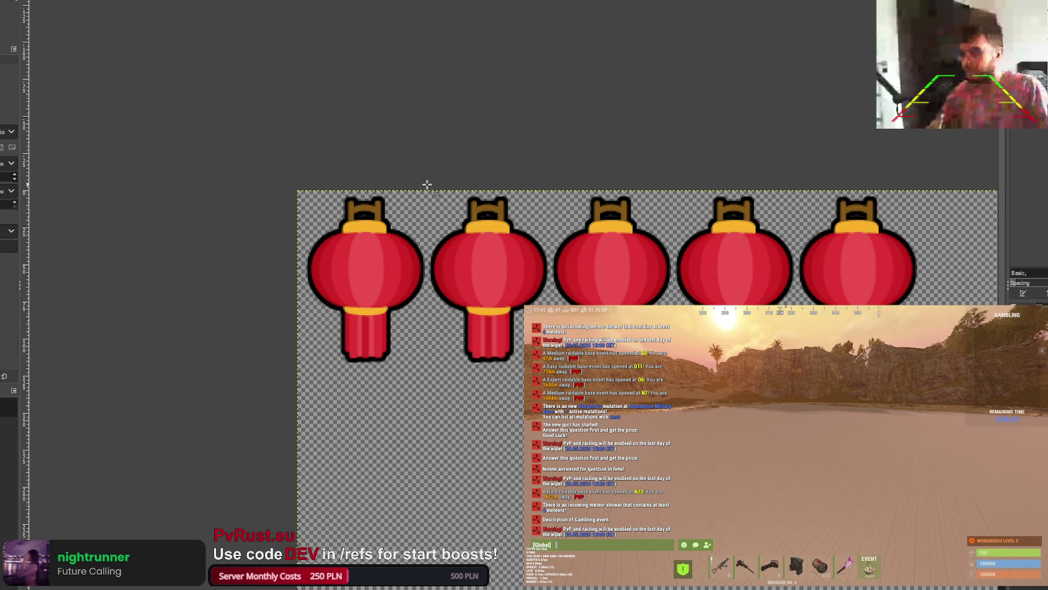
left_click_drag(430, 182, 939, 386)
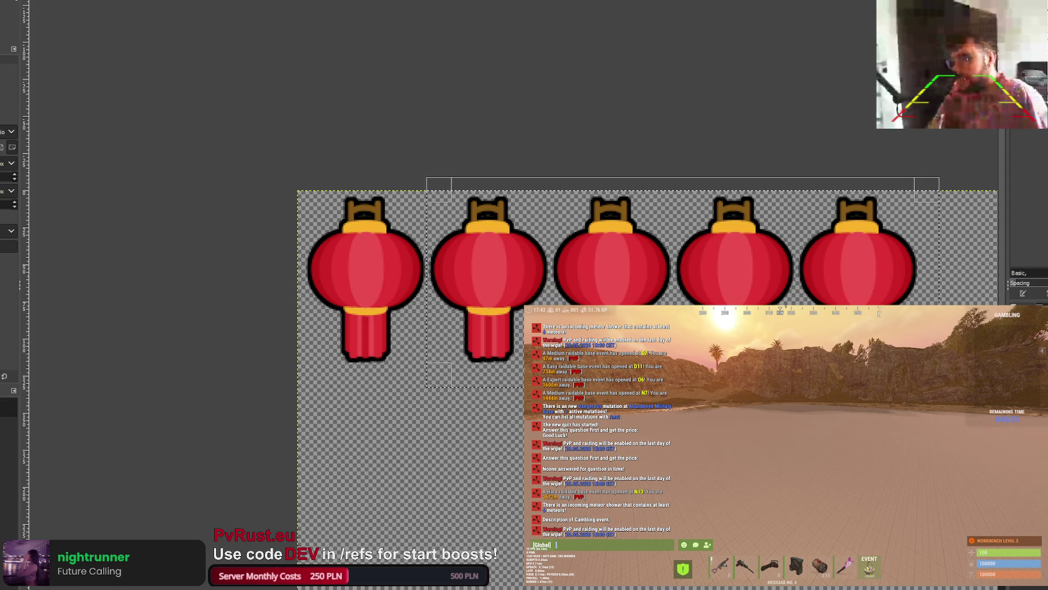
key("m")
key("ctrl+f")
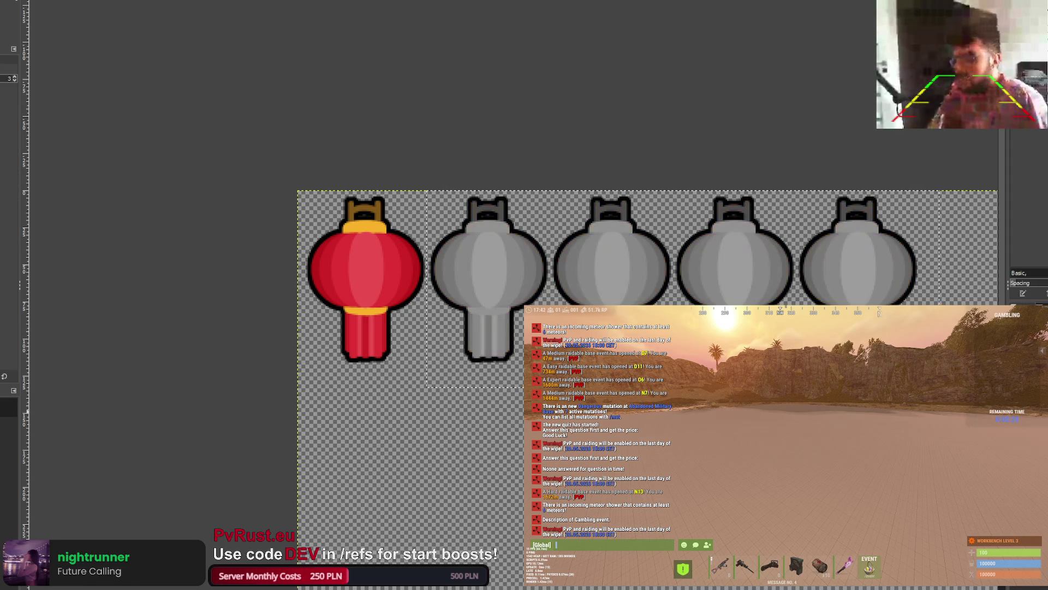
key("ctrl+z")
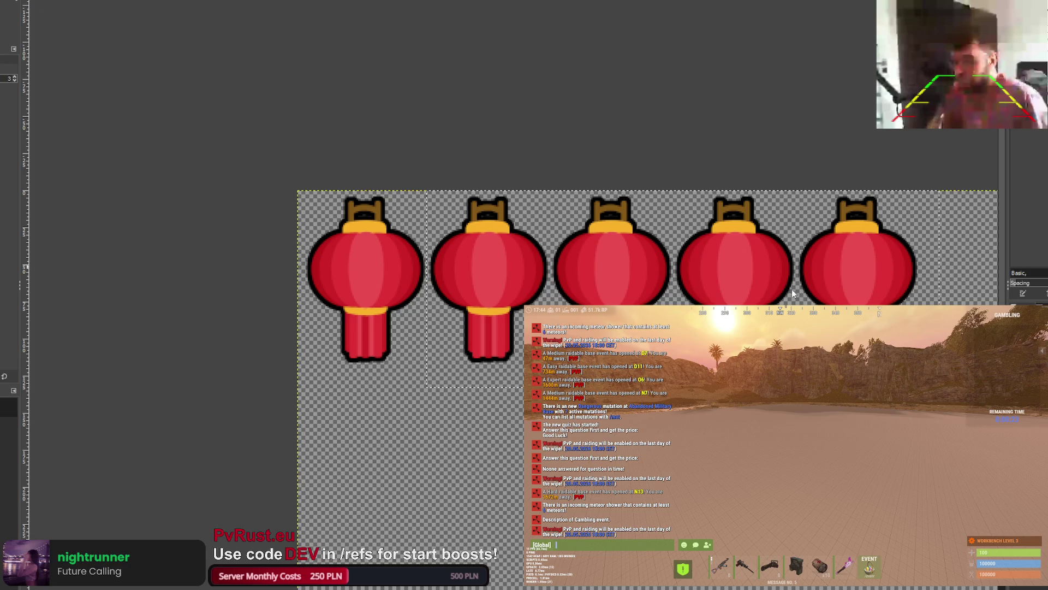
key("ctrl+f")
key("ctrl+z")
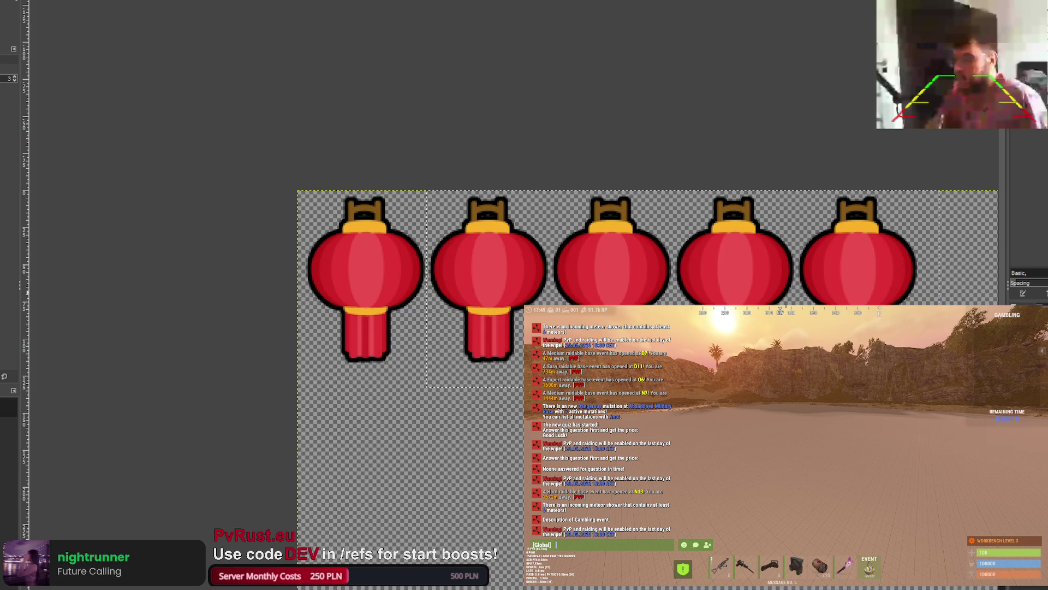
key("ctrl+f")
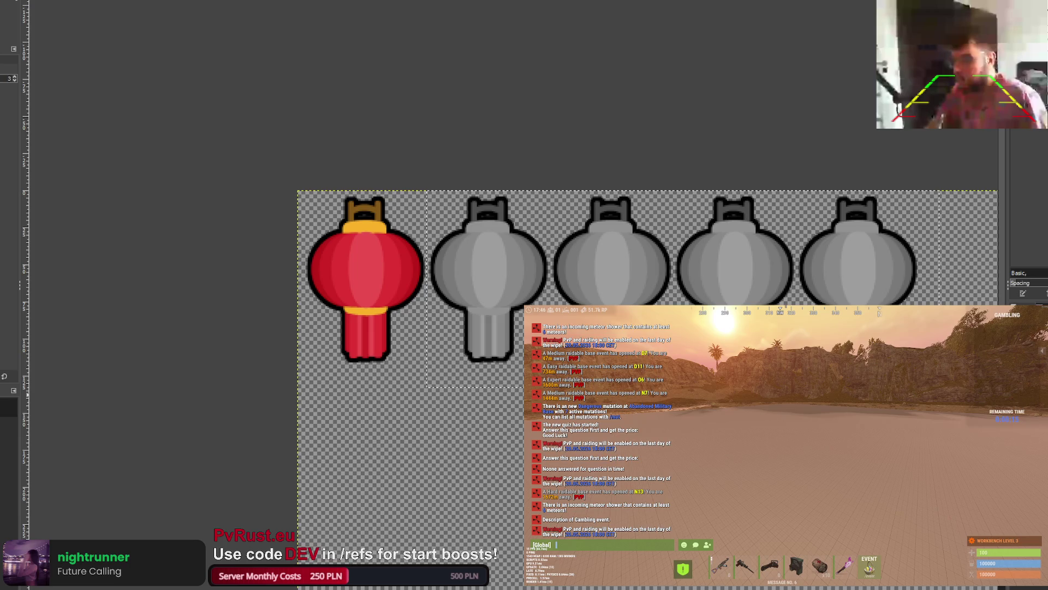
scroll(540, 252, "down", 3)
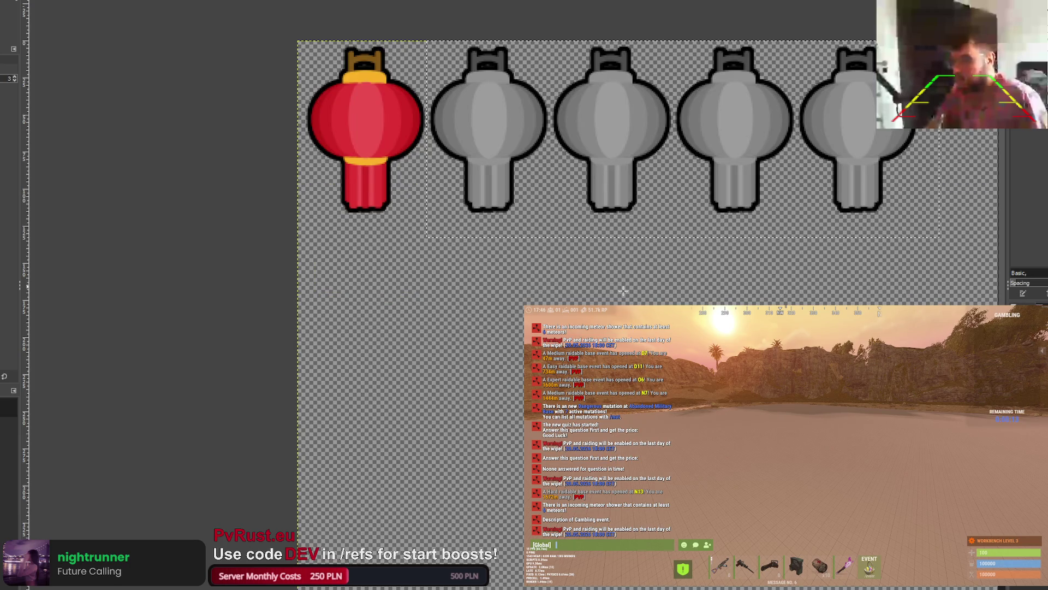
key("ctrl+z")
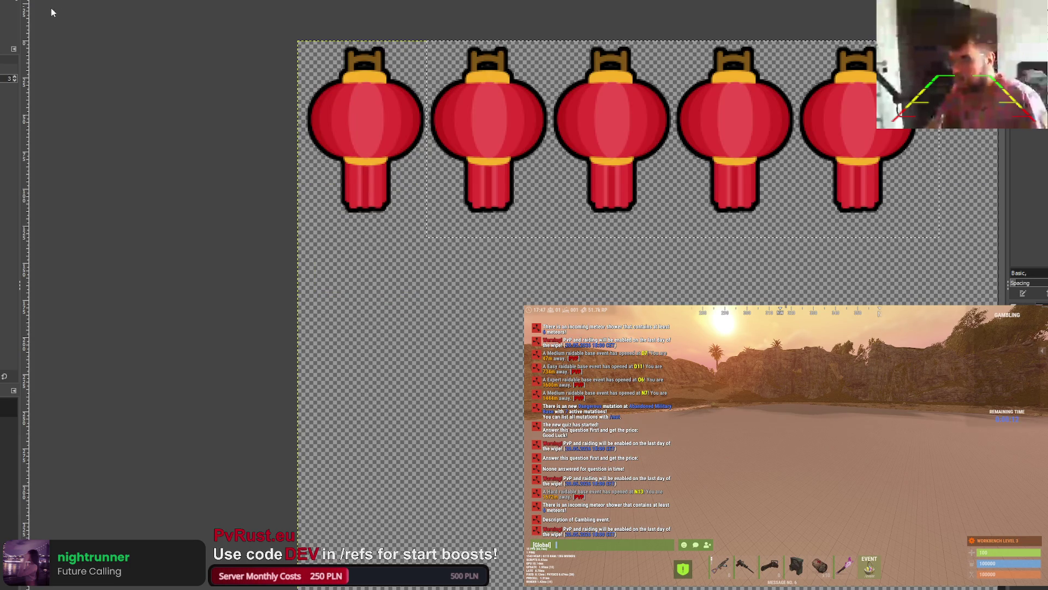
key("ctrl+y")
scroll(503, 231, "down", 3)
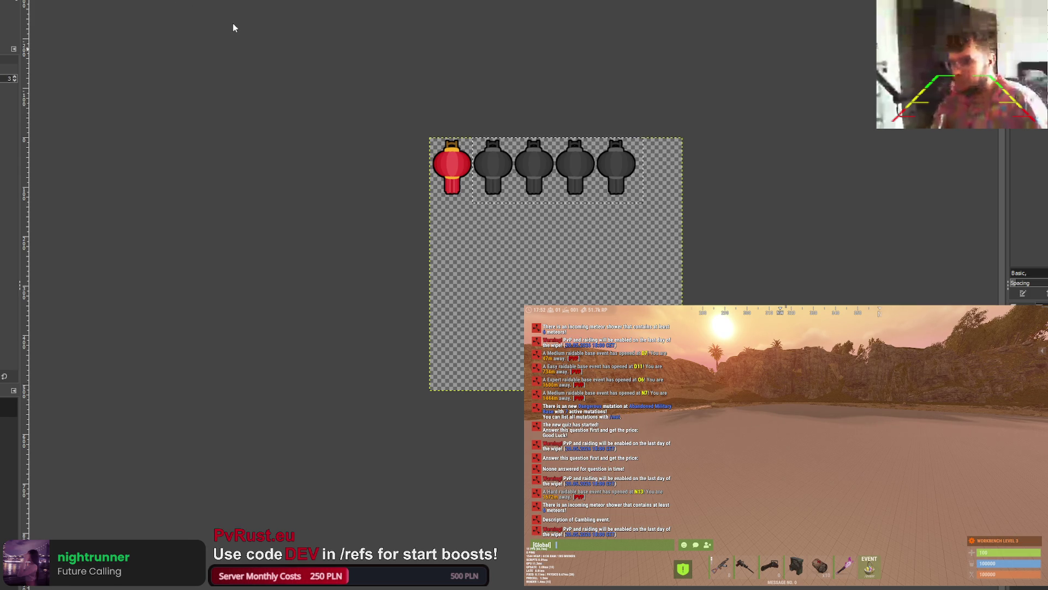
key("Page_Down")
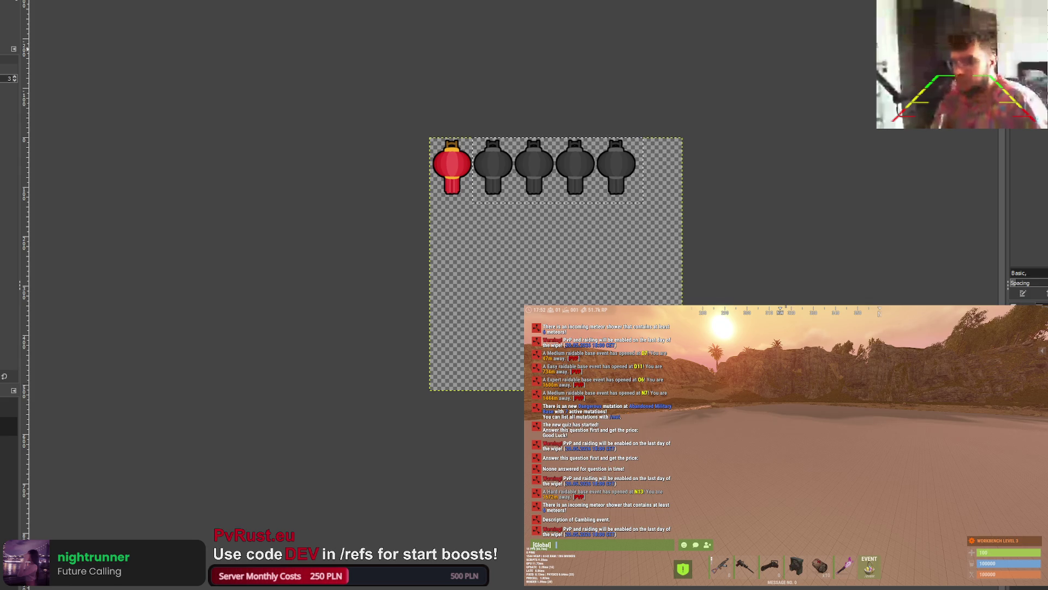
left_click(9, 406)
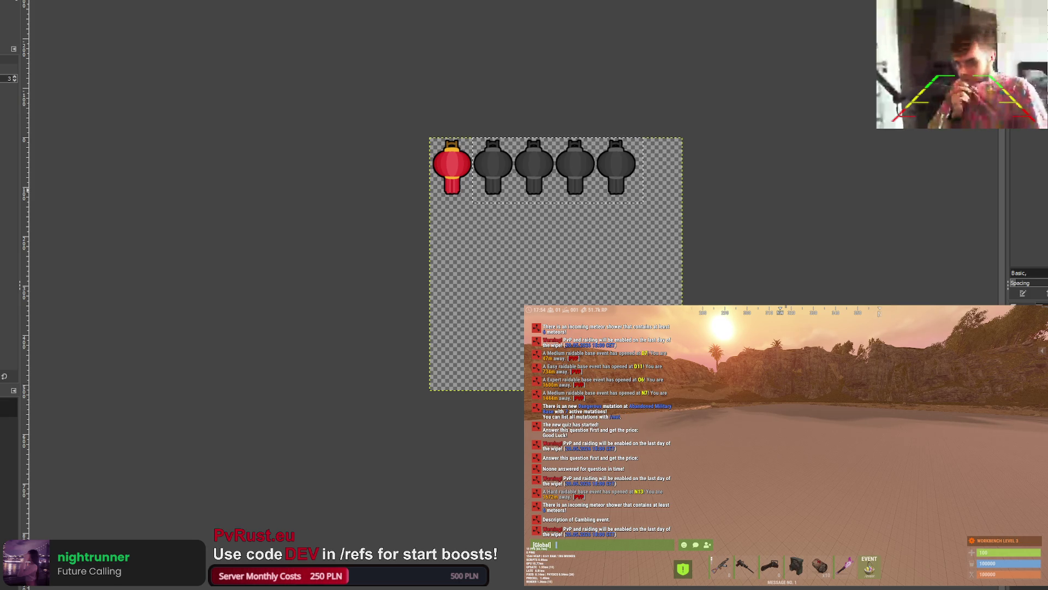
key("ctrl+z")
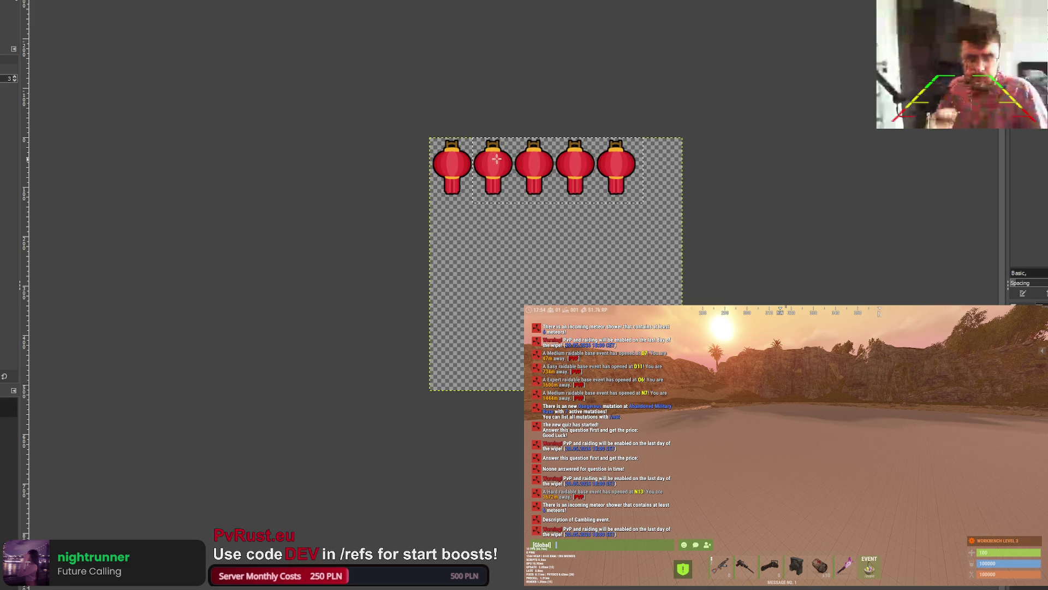
Step: Try greying the last three lanterns, then undo to restore them to red
scroll(524, 114, "up", 4)
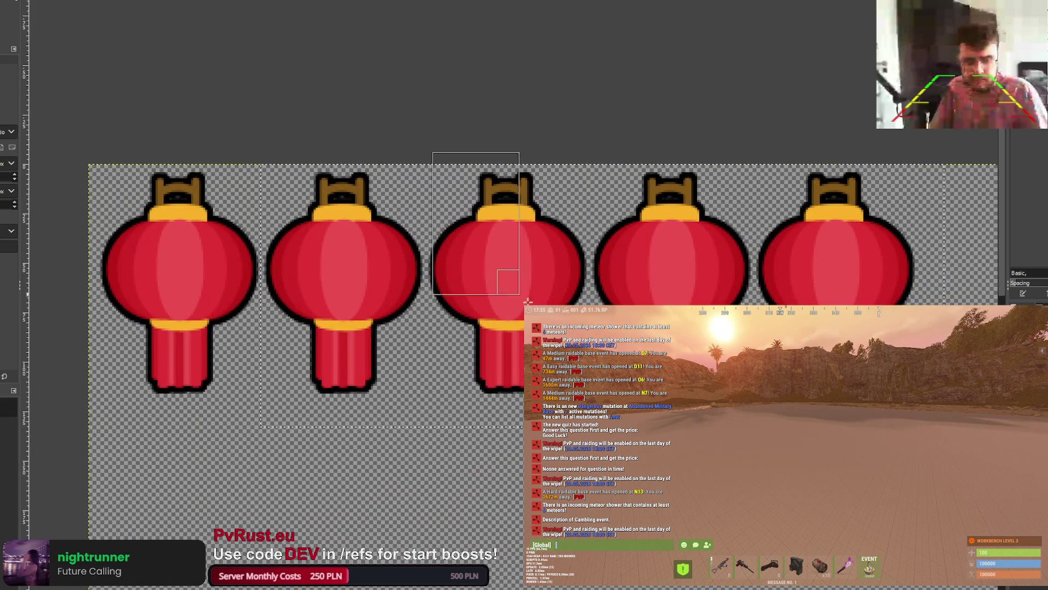
left_click_drag(476, 144, 473, 146)
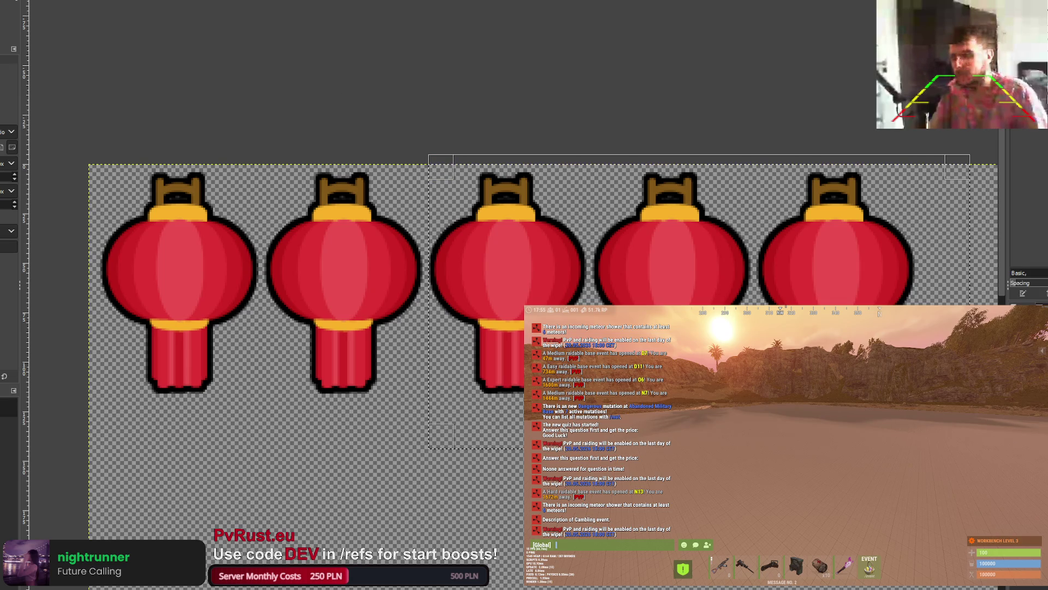
key("ctrl+f")
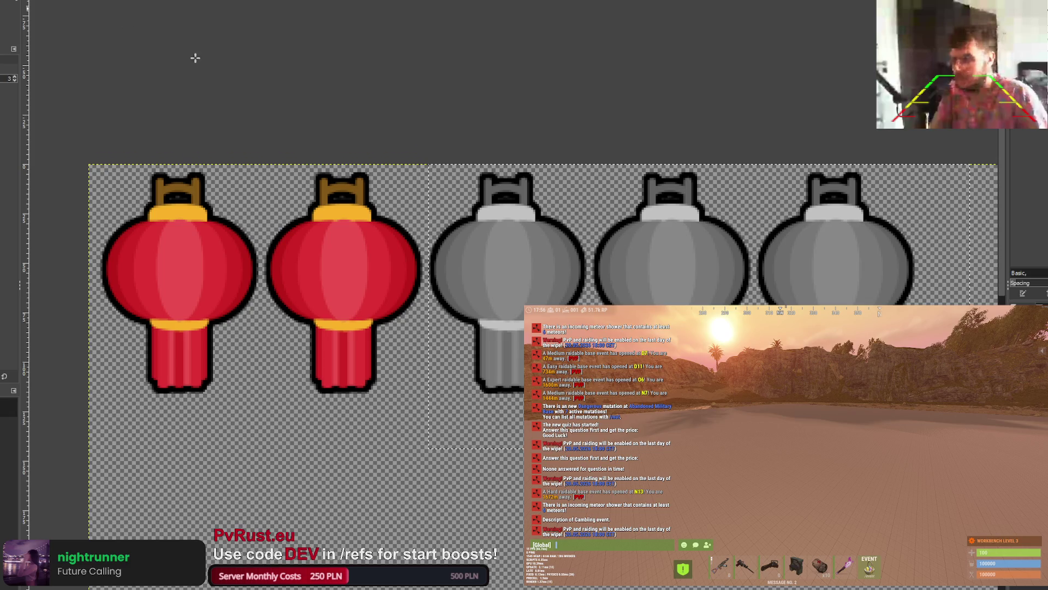
key("ctrl+f")
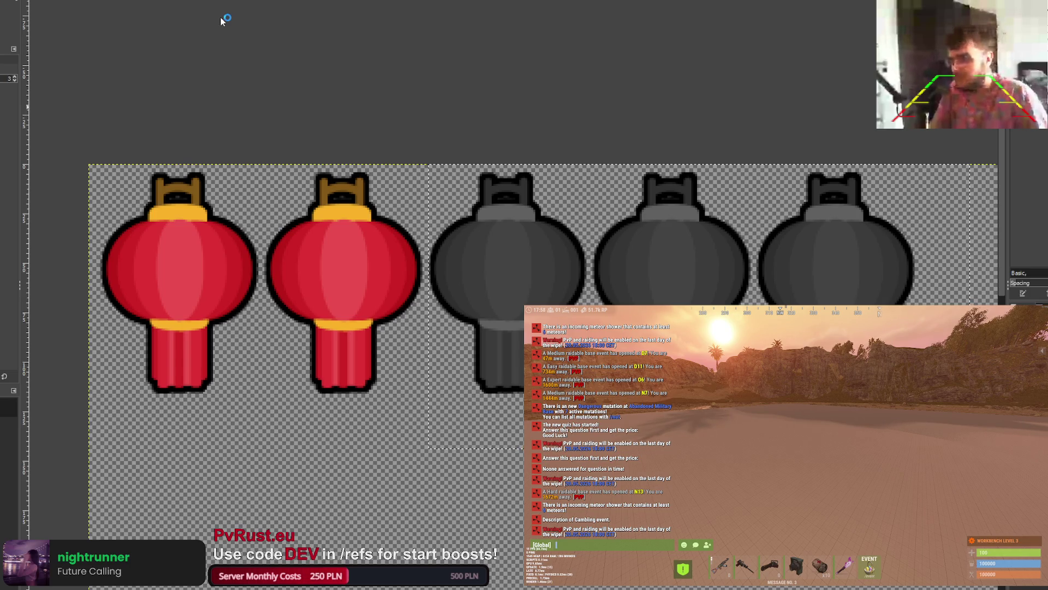
scroll(935, 447, "down", 1)
key("ctrl+z")
key("ctrl+z")
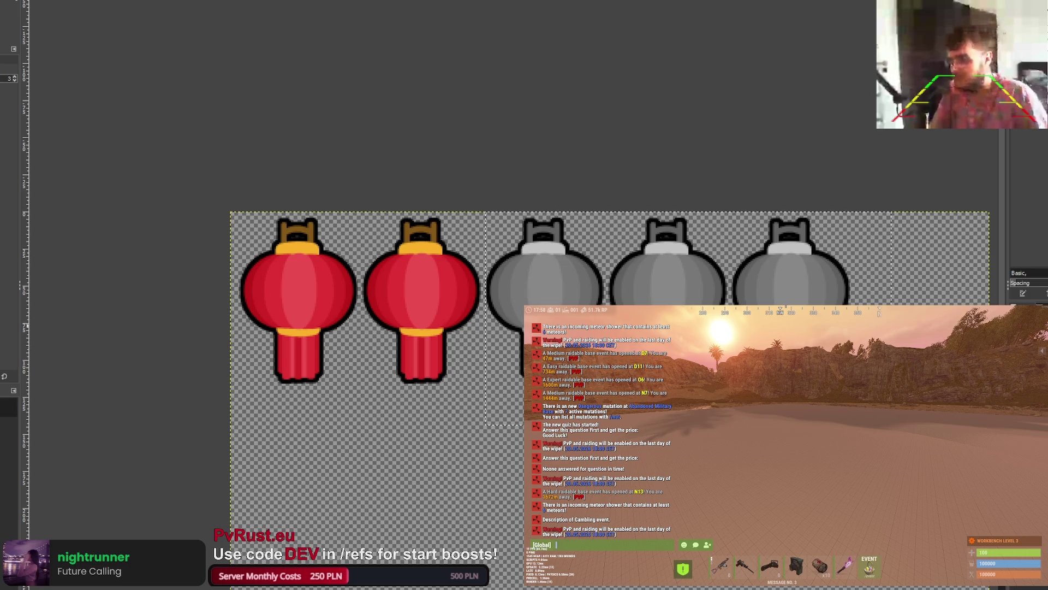
Step: Select the fourth and fifth lanterns and desaturate and darken them to grey
key("r")
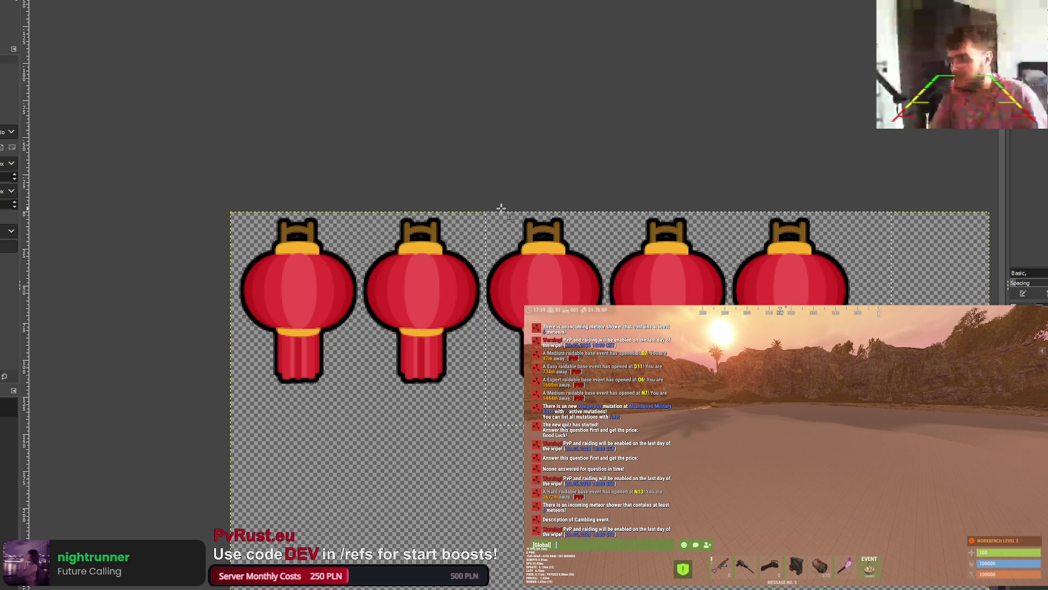
mouse_move(609, 211)
left_mouse_down()
mouse_move(723, 382)
mouse_move(926, 382)
left_mouse_up()
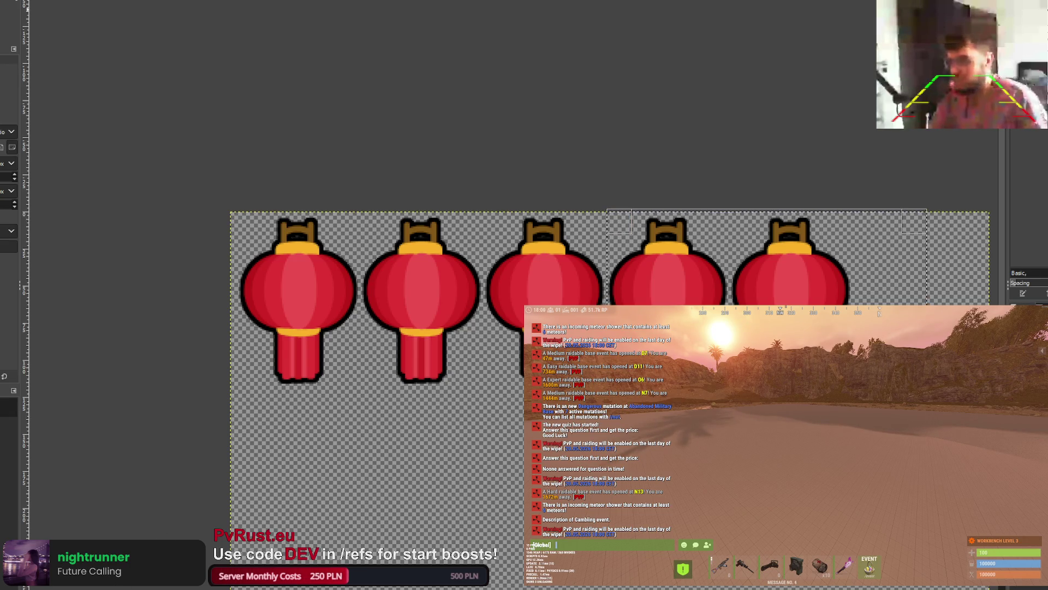
key("m")
key("ctrl+f")
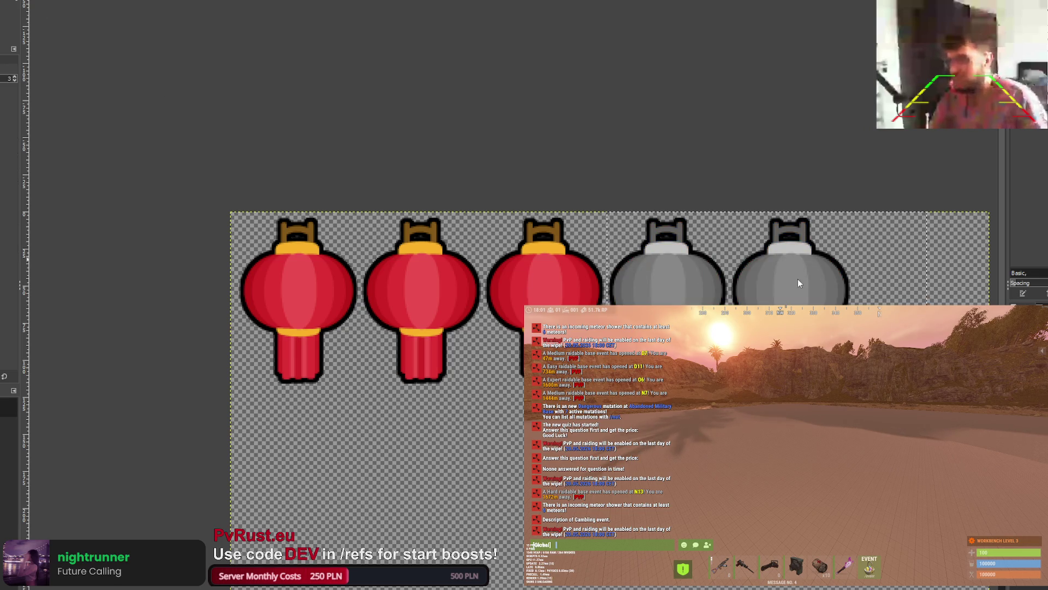
key("ctrl+f")
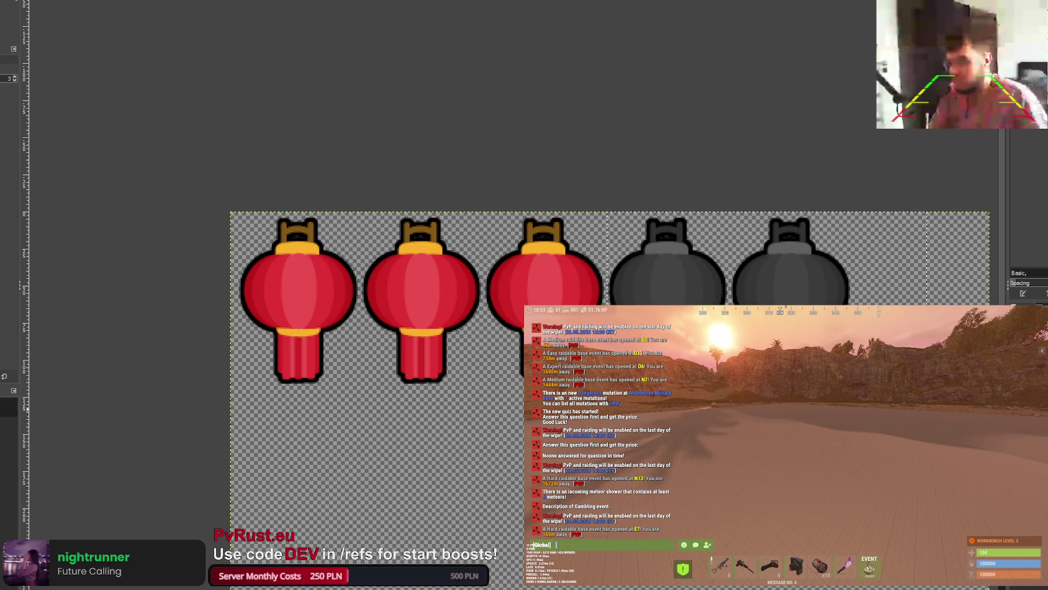
Step: Undo that, then select only the fifth lantern and turn it grey
key("ctrl+z")
key("ctrl+z")
key("r")
left_click_drag(730, 206, 918, 382)
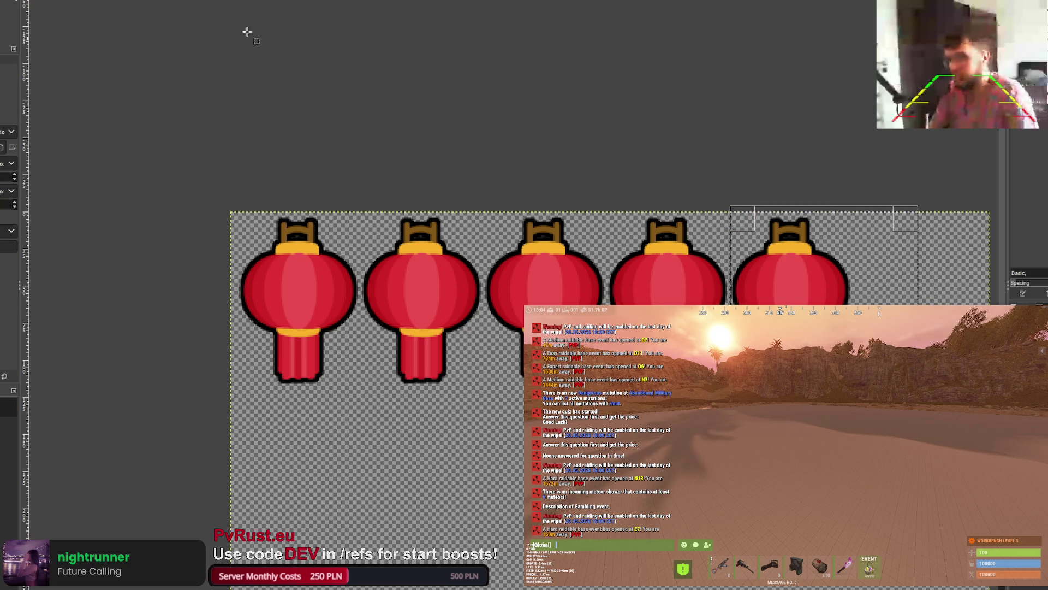
key("m")
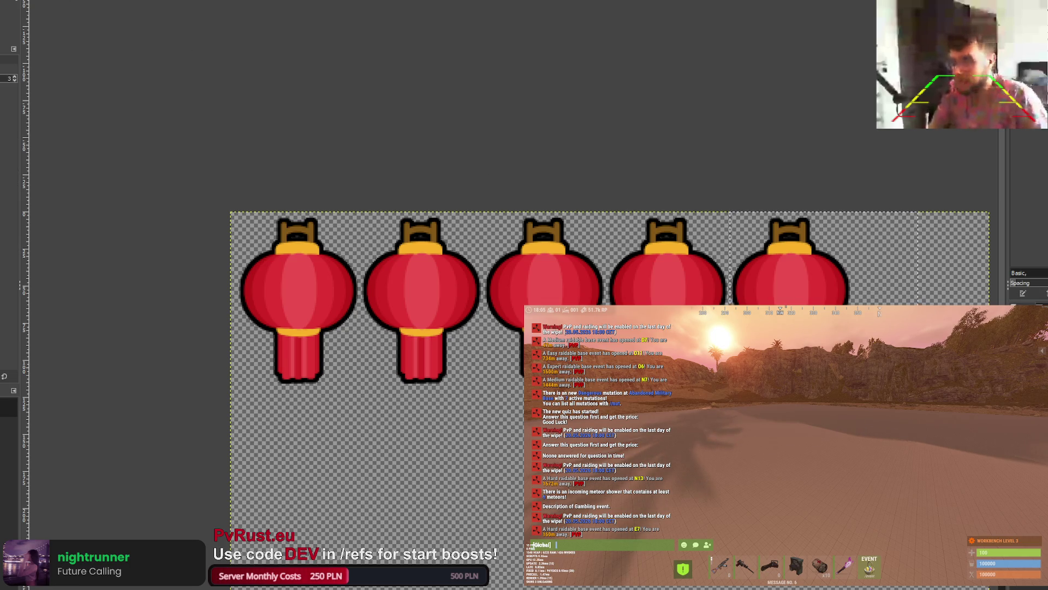
left_click(823, 265)
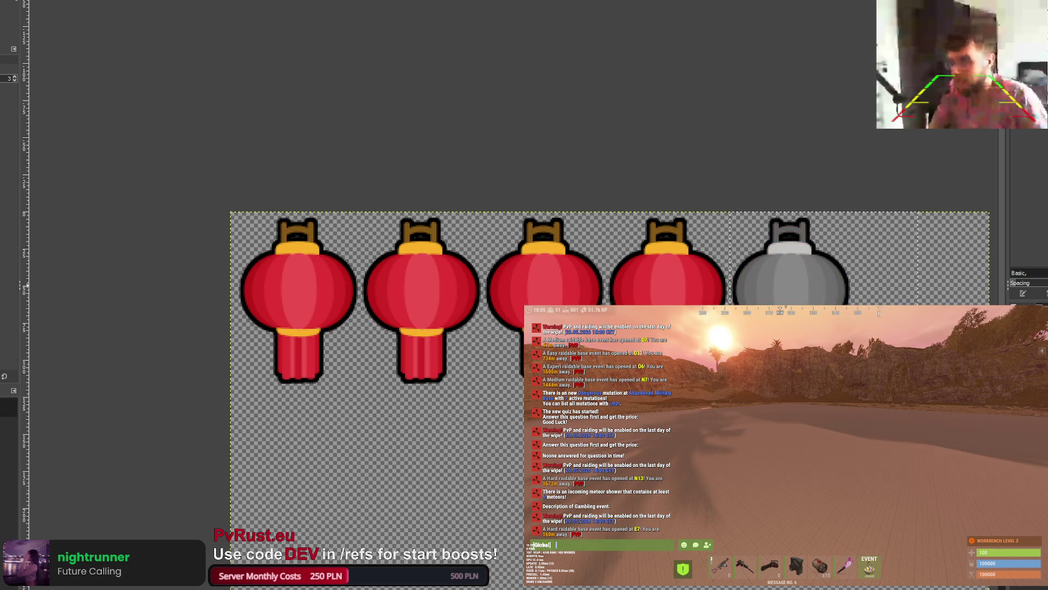
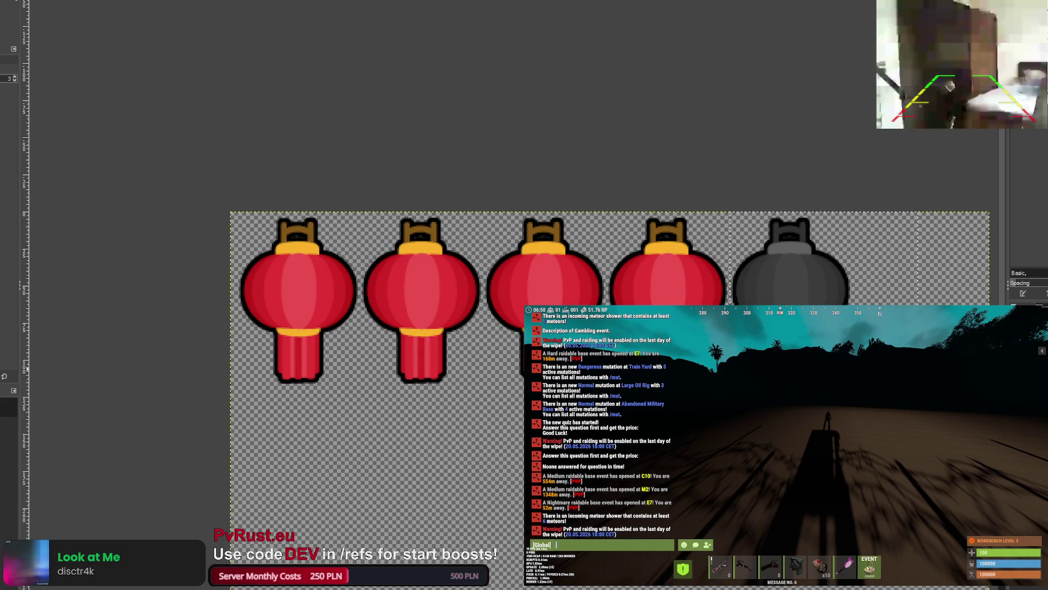
scroll(609, 224, "down", 5)
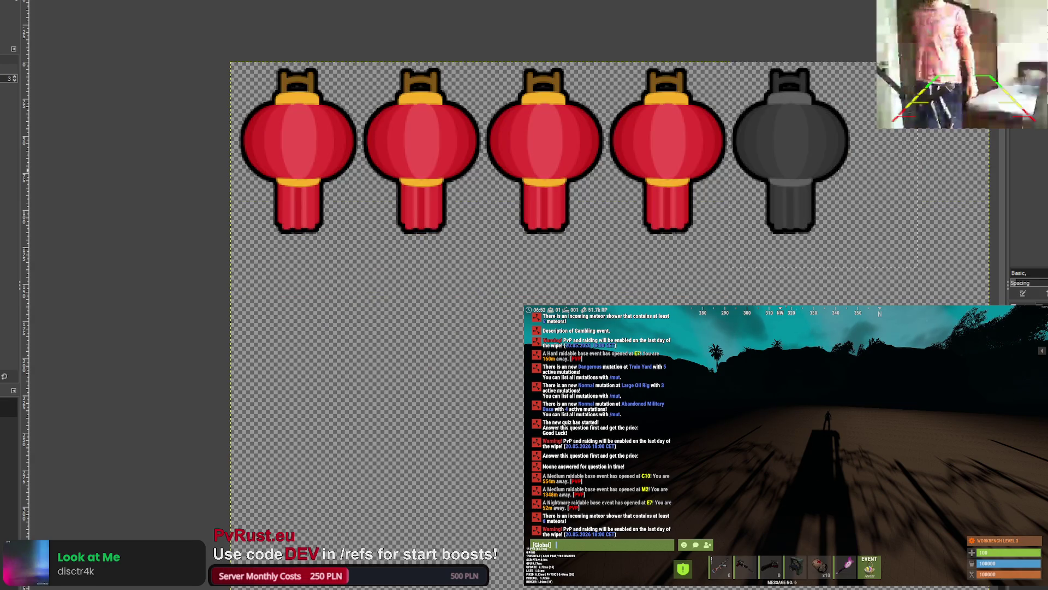